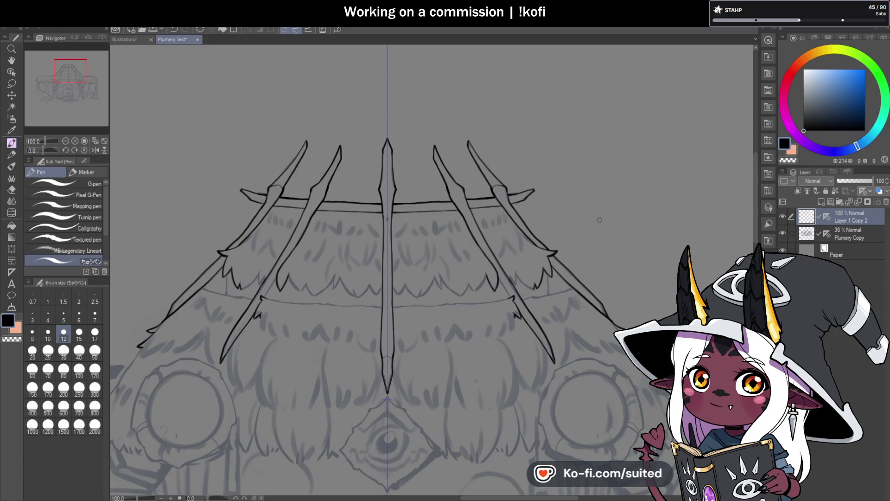
- Remove a stray stroke and ink the roof's left edge down to a tip above the left window
{"action": "scroll", "coordinate": [527, 158], "scroll_direction": "down", "scroll_amount": 2}
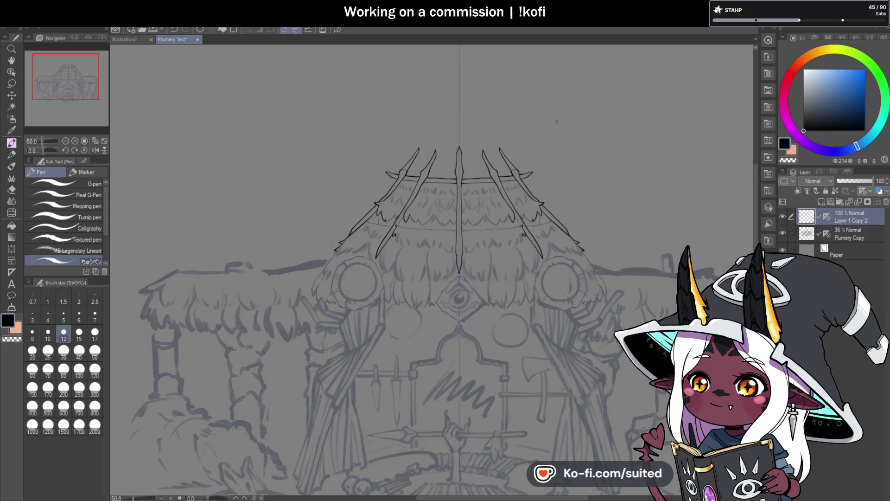
{"action": "scroll", "coordinate": [605, 193], "scroll_direction": "down", "scroll_amount": 2}
{"action": "scroll", "coordinate": [430, 207], "scroll_direction": "up", "scroll_amount": 5}
{"action": "scroll", "coordinate": [421, 175], "scroll_direction": "up", "scroll_amount": 1}
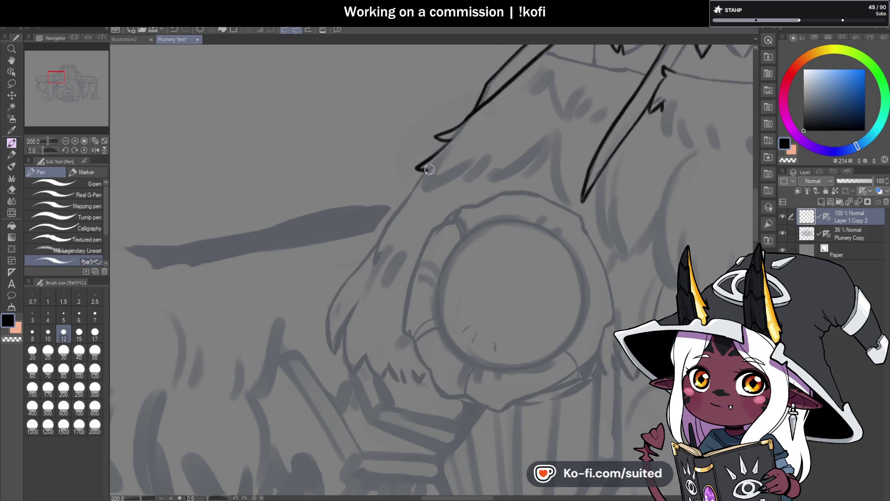
{"action": "key", "text": "ctrl+z"}
{"action": "mouse_move", "coordinate": [423, 170]}
{"action": "left_mouse_down"}
{"action": "mouse_move", "coordinate": [343, 291]}
{"action": "mouse_move", "coordinate": [326, 357]}
{"action": "left_mouse_up"}
{"action": "scroll", "coordinate": [341, 353], "scroll_direction": "up", "scroll_amount": 2}
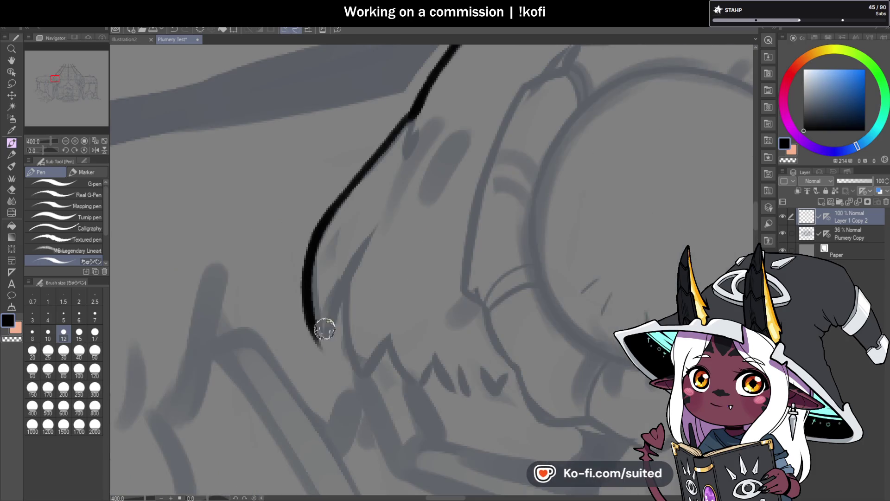
{"action": "left_click_drag", "start_coordinate": [308, 325], "coordinate": [336, 293]}
- Ink the thatch tuft's inner side and the jagged peaks of its fringe
{"action": "mouse_move", "coordinate": [324, 344]}
{"action": "left_mouse_down"}
{"action": "mouse_move", "coordinate": [366, 239]}
{"action": "mouse_move", "coordinate": [341, 314]}
{"action": "mouse_move", "coordinate": [364, 378]}
{"action": "mouse_move", "coordinate": [385, 347]}
{"action": "mouse_move", "coordinate": [431, 384]}
{"action": "left_mouse_up"}
{"action": "scroll", "coordinate": [442, 278], "scroll_direction": "down", "scroll_amount": 2}
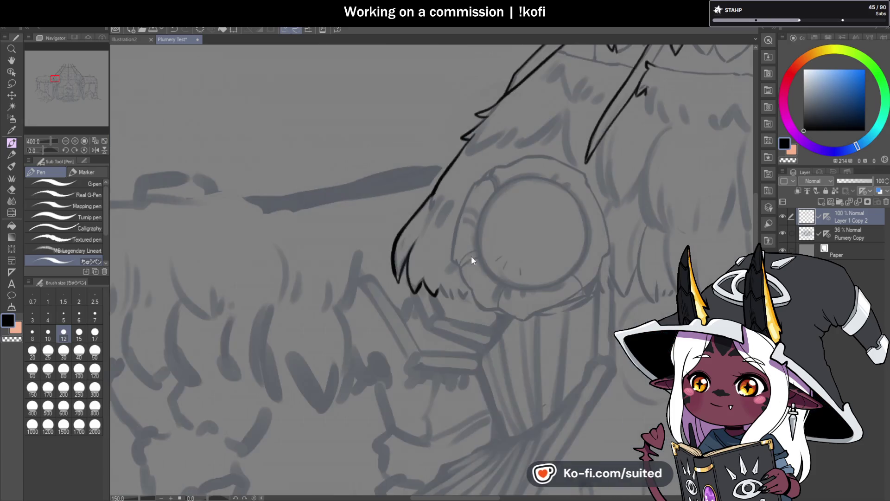
{"action": "scroll", "coordinate": [469, 255], "scroll_direction": "up", "scroll_amount": 2}
{"action": "scroll", "coordinate": [451, 307], "scroll_direction": "up", "scroll_amount": 2}
{"action": "mouse_move", "coordinate": [376, 268]}
{"action": "left_mouse_down"}
{"action": "mouse_move", "coordinate": [377, 243]}
{"action": "mouse_move", "coordinate": [440, 318]}
{"action": "mouse_move", "coordinate": [455, 293]}
{"action": "mouse_move", "coordinate": [532, 278]}
{"action": "mouse_move", "coordinate": [540, 264]}
{"action": "left_mouse_up"}
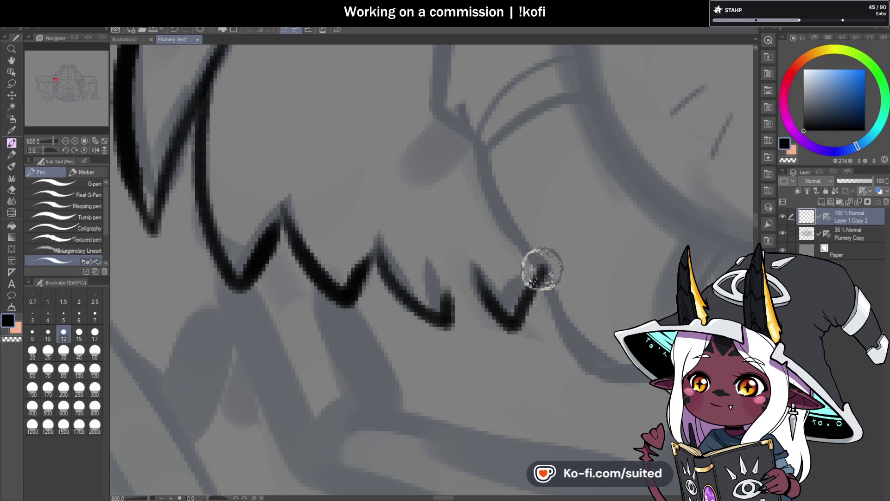
{"action": "left_click_drag", "start_coordinate": [473, 268], "coordinate": [449, 320]}
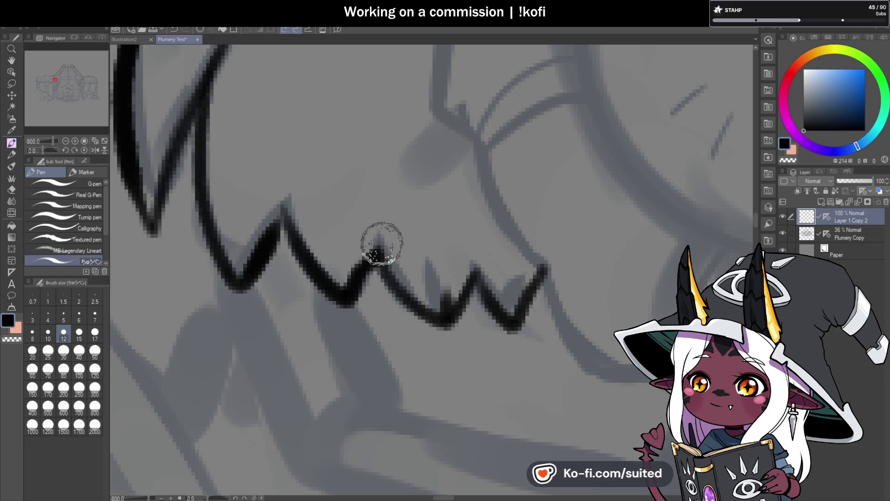
{"action": "scroll", "coordinate": [366, 273], "scroll_direction": "down", "scroll_amount": 5}
{"action": "scroll", "coordinate": [400, 285], "scroll_direction": "down", "scroll_amount": 1}
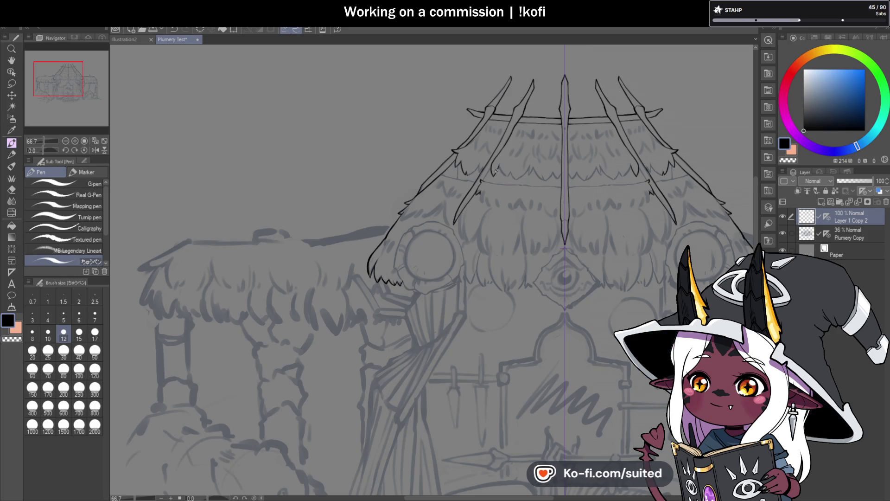
- Trim the last stroke's tail and ink a thatch line up to the slanted pole with hanging fringe strokes
{"action": "scroll", "coordinate": [495, 171], "scroll_direction": "up", "scroll_amount": 5}
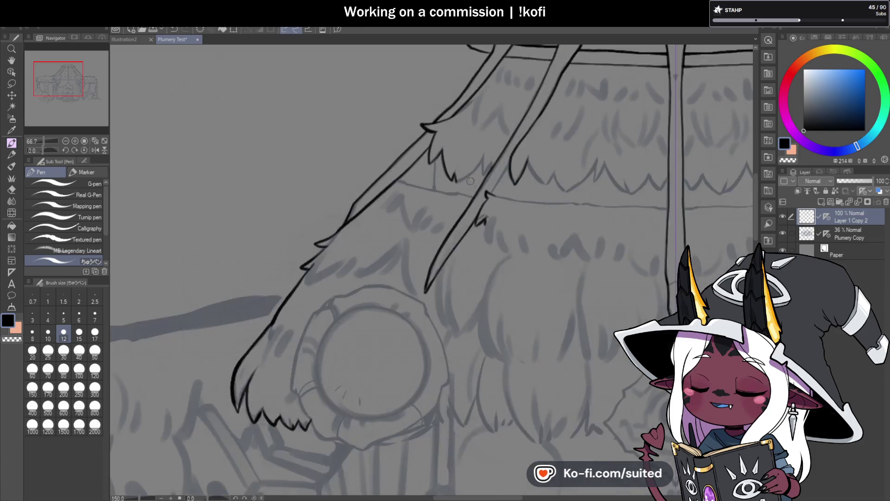
{"action": "key", "text": "ctrl+z"}
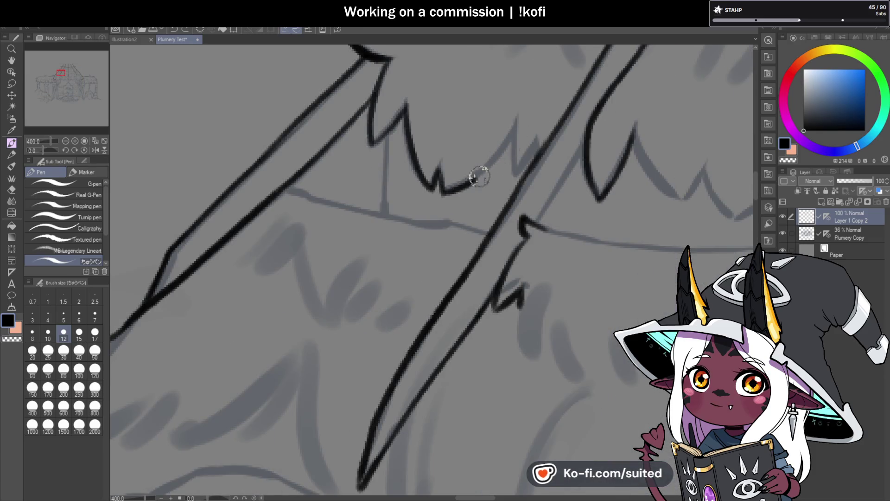
{"action": "left_click_drag", "start_coordinate": [443, 191], "coordinate": [517, 119]}
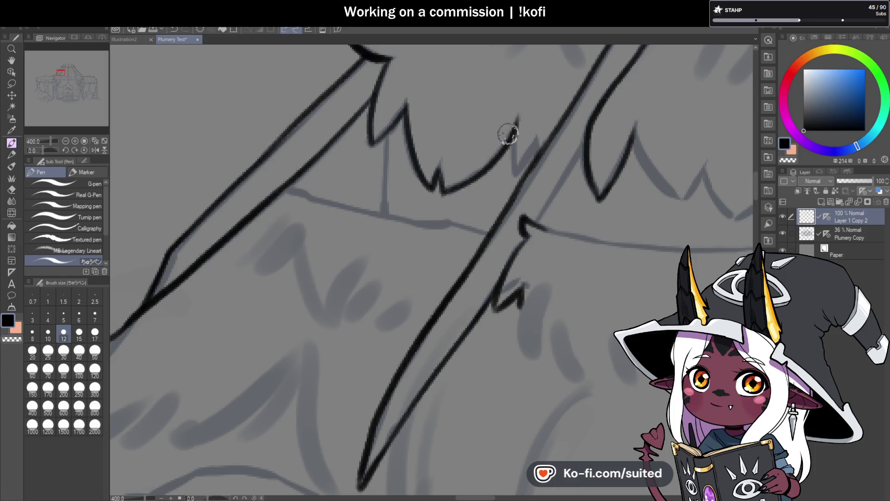
{"action": "scroll", "coordinate": [514, 131], "scroll_direction": "up", "scroll_amount": 2}
{"action": "mouse_move", "coordinate": [514, 130]}
{"action": "left_mouse_down"}
{"action": "mouse_move", "coordinate": [523, 233]}
{"action": "mouse_move", "coordinate": [520, 93]}
{"action": "left_mouse_up"}
{"action": "scroll", "coordinate": [497, 177], "scroll_direction": "down", "scroll_amount": 4}
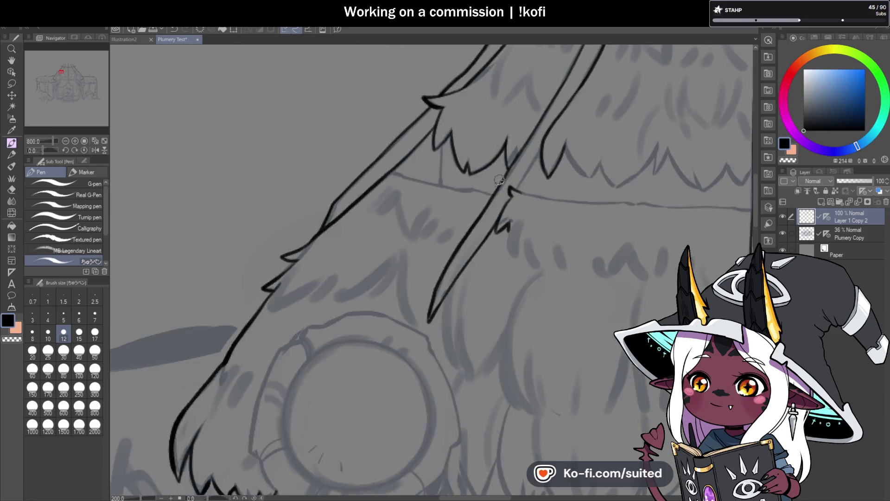
{"action": "scroll", "coordinate": [497, 176], "scroll_direction": "up", "scroll_amount": 2}
- Ink a thin vertical thatch line and add another jagged fringe point
{"action": "left_click_drag", "start_coordinate": [454, 154], "coordinate": [452, 225]}
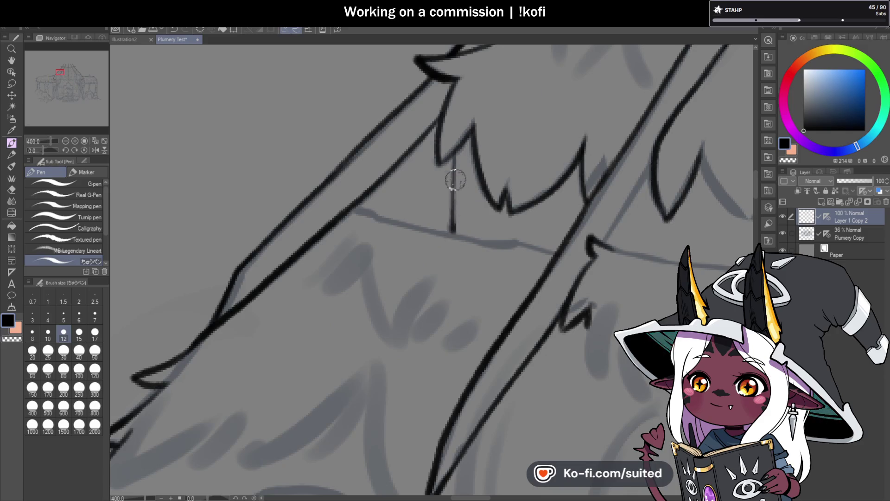
{"action": "key", "text": "ctrl+z"}
{"action": "left_click_drag", "start_coordinate": [454, 158], "coordinate": [452, 226]}
{"action": "mouse_move", "coordinate": [472, 126]}
{"action": "left_mouse_down"}
{"action": "mouse_move", "coordinate": [438, 165]}
{"action": "mouse_move", "coordinate": [443, 96]}
{"action": "mouse_move", "coordinate": [408, 158]}
{"action": "left_mouse_up"}
{"action": "scroll", "coordinate": [374, 187], "scroll_direction": "down", "scroll_amount": 4}
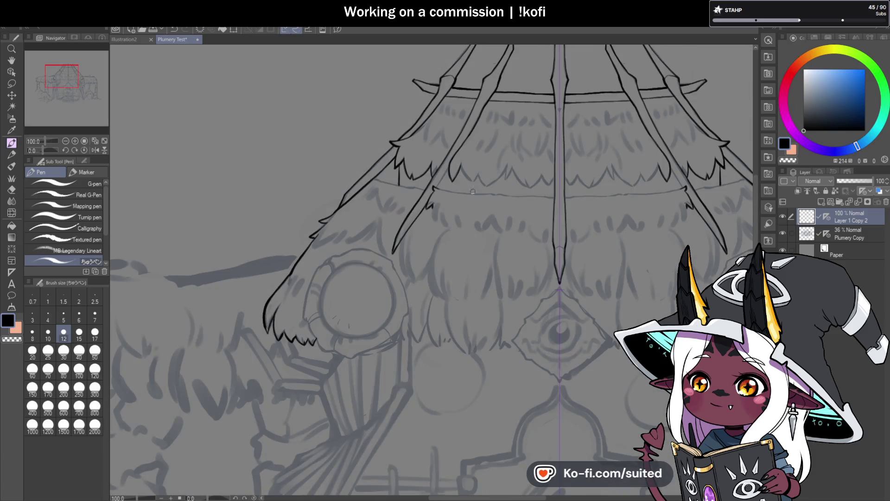
{"action": "scroll", "coordinate": [454, 176], "scroll_direction": "down", "scroll_amount": 2}
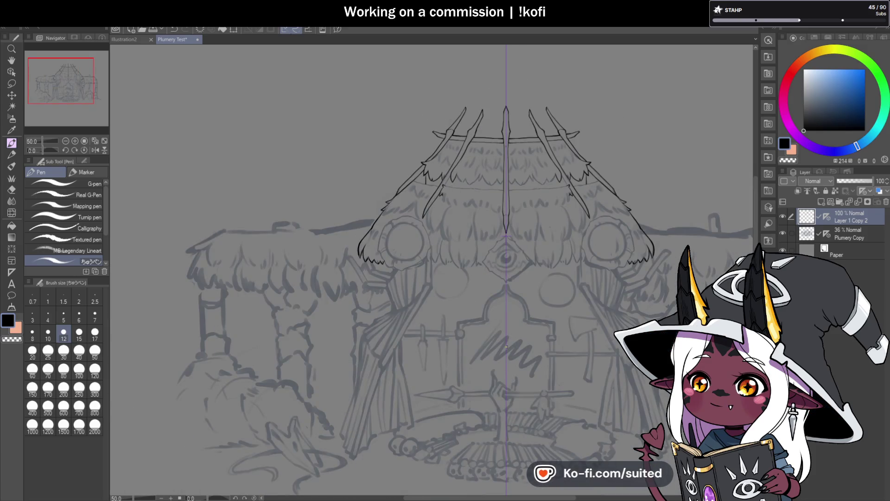
- Ink the thatch tuft edge beside the left round window and extend its jagged line over the window
{"action": "scroll", "coordinate": [388, 230], "scroll_direction": "up", "scroll_amount": 5}
{"action": "mouse_move", "coordinate": [411, 149]}
{"action": "left_mouse_down"}
{"action": "mouse_move", "coordinate": [376, 193]}
{"action": "mouse_move", "coordinate": [396, 207]}
{"action": "left_mouse_up"}
{"action": "mouse_move", "coordinate": [411, 119]}
{"action": "left_mouse_down"}
{"action": "mouse_move", "coordinate": [356, 284]}
{"action": "mouse_move", "coordinate": [371, 330]}
{"action": "left_mouse_up"}
{"action": "scroll", "coordinate": [381, 342], "scroll_direction": "down", "scroll_amount": 3}
{"action": "scroll", "coordinate": [365, 248], "scroll_direction": "up", "scroll_amount": 3}
{"action": "left_click_drag", "start_coordinate": [366, 251], "coordinate": [435, 363]}
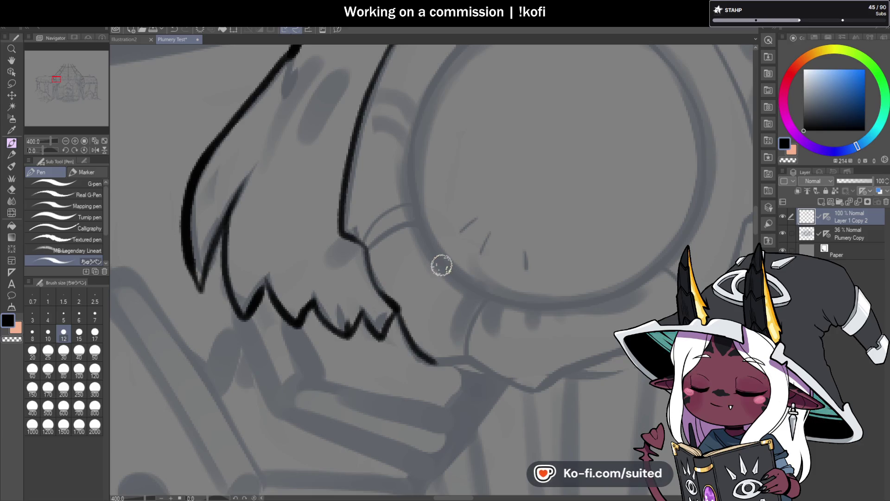
{"action": "scroll", "coordinate": [373, 189], "scroll_direction": "down", "scroll_amount": 1}
{"action": "scroll", "coordinate": [377, 278], "scroll_direction": "down", "scroll_amount": 3}
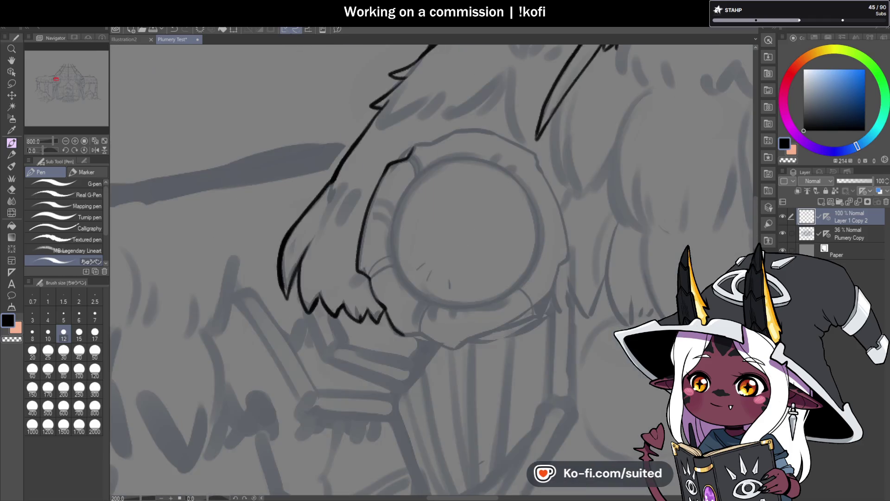
{"action": "scroll", "coordinate": [414, 134], "scroll_direction": "up", "scroll_amount": 2}
{"action": "left_click_drag", "start_coordinate": [399, 157], "coordinate": [500, 124]}
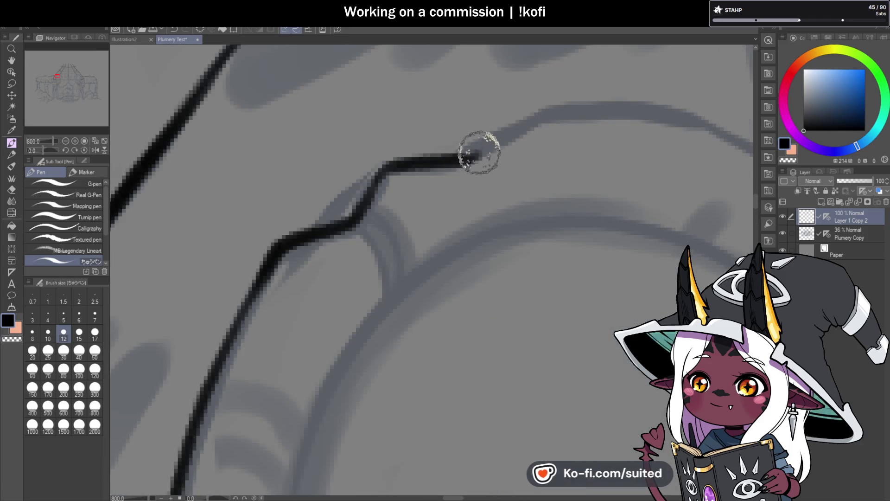
{"action": "scroll", "coordinate": [347, 142], "scroll_direction": "down", "scroll_amount": 3}
{"action": "scroll", "coordinate": [431, 296], "scroll_direction": "up", "scroll_amount": 3}
{"action": "mouse_move", "coordinate": [375, 252]}
{"action": "left_mouse_down"}
{"action": "mouse_move", "coordinate": [405, 248]}
{"action": "mouse_move", "coordinate": [484, 275]}
{"action": "mouse_move", "coordinate": [515, 250]}
{"action": "mouse_move", "coordinate": [568, 235]}
{"action": "mouse_move", "coordinate": [664, 165]}
{"action": "mouse_move", "coordinate": [397, 312]}
{"action": "mouse_move", "coordinate": [525, 239]}
{"action": "mouse_move", "coordinate": [544, 185]}
{"action": "mouse_move", "coordinate": [569, 154]}
{"action": "left_mouse_up"}
- Ink the window frame's upper-right edge along the sketch and continue it down the right side
{"action": "scroll", "coordinate": [418, 232], "scroll_direction": "up", "scroll_amount": 5}
{"action": "mouse_move", "coordinate": [390, 149]}
{"action": "left_mouse_down"}
{"action": "mouse_move", "coordinate": [457, 149]}
{"action": "mouse_move", "coordinate": [495, 174]}
{"action": "left_mouse_up"}
{"action": "key", "text": "ctrl+z"}
{"action": "mouse_move", "coordinate": [417, 146]}
{"action": "left_mouse_down"}
{"action": "mouse_move", "coordinate": [506, 175]}
{"action": "mouse_move", "coordinate": [539, 196]}
{"action": "left_mouse_up"}
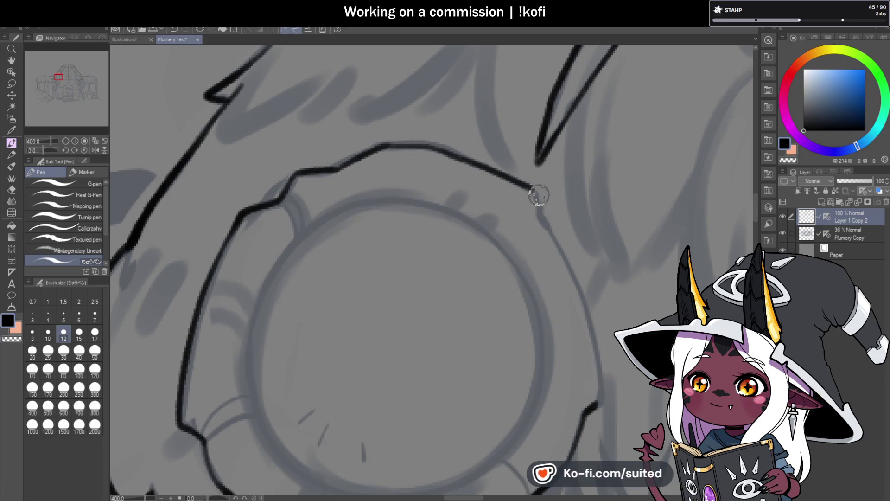
{"action": "scroll", "coordinate": [510, 176], "scroll_direction": "down", "scroll_amount": 5}
{"action": "scroll", "coordinate": [470, 123], "scroll_direction": "up", "scroll_amount": 5}
{"action": "mouse_move", "coordinate": [456, 112]}
{"action": "left_mouse_down"}
{"action": "mouse_move", "coordinate": [478, 141]}
{"action": "mouse_move", "coordinate": [513, 296]}
{"action": "left_mouse_up"}
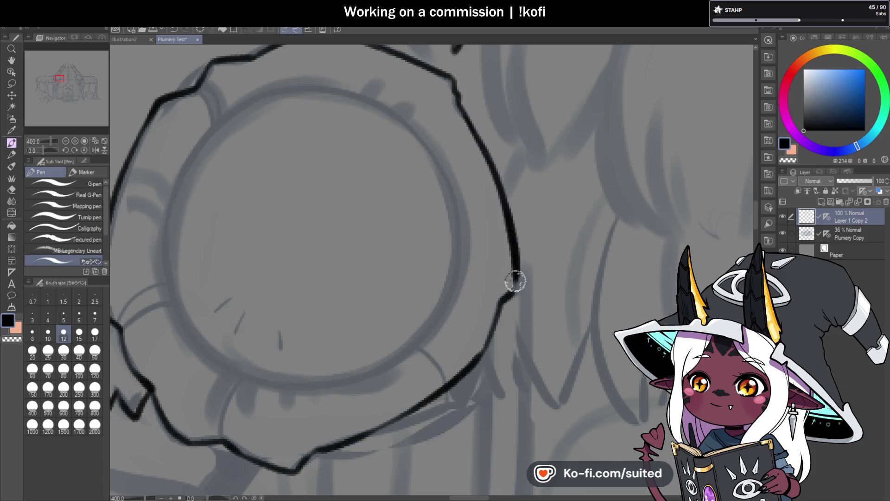
{"action": "scroll", "coordinate": [505, 257], "scroll_direction": "down", "scroll_amount": 4}
{"action": "scroll", "coordinate": [394, 262], "scroll_direction": "up", "scroll_amount": 1}
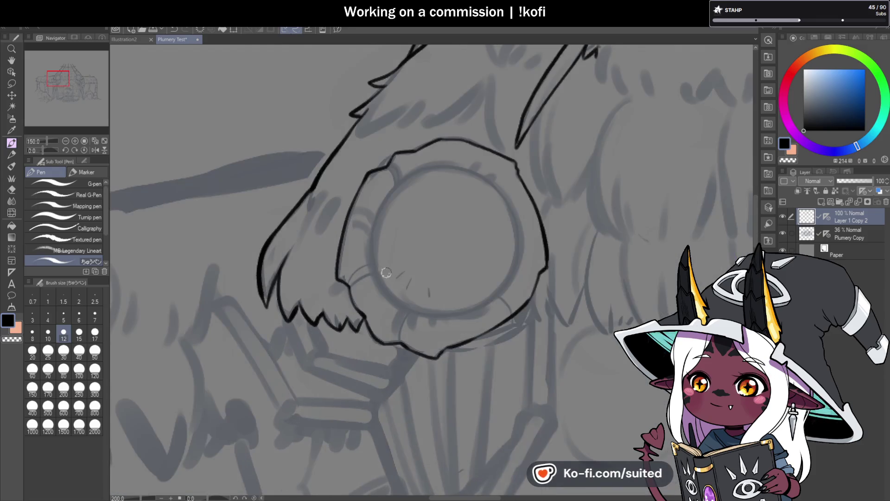
{"action": "scroll", "coordinate": [397, 186], "scroll_direction": "up", "scroll_amount": 3}
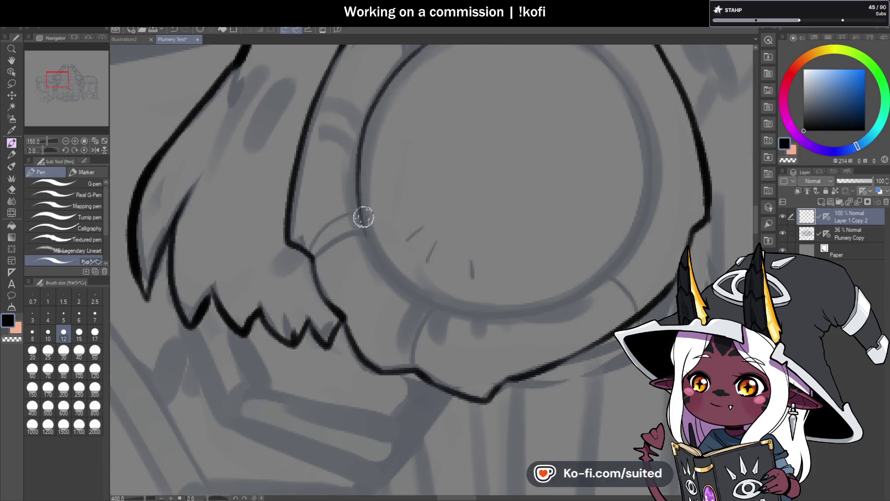
- Ink the window circle's lower-left and lower-right arcs, redrawing the uneven stroke
{"action": "left_click_drag", "start_coordinate": [363, 222], "coordinate": [523, 315]}
{"action": "scroll", "coordinate": [440, 259], "scroll_direction": "down", "scroll_amount": 3}
{"action": "key", "text": "ctrl+z"}
{"action": "scroll", "coordinate": [394, 218], "scroll_direction": "up", "scroll_amount": 3}
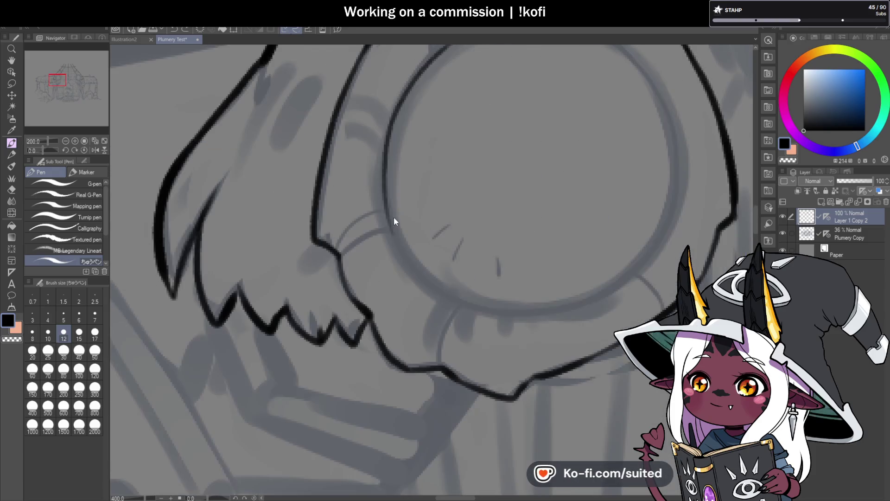
{"action": "left_click_drag", "start_coordinate": [391, 223], "coordinate": [498, 311]}
{"action": "scroll", "coordinate": [570, 309], "scroll_direction": "down", "scroll_amount": 3}
{"action": "scroll", "coordinate": [488, 282], "scroll_direction": "up", "scroll_amount": 3}
{"action": "mouse_move", "coordinate": [468, 278]}
{"action": "left_mouse_down"}
{"action": "mouse_move", "coordinate": [506, 281]}
{"action": "mouse_move", "coordinate": [612, 228]}
{"action": "left_mouse_up"}
{"action": "scroll", "coordinate": [458, 155], "scroll_direction": "down", "scroll_amount": 3}
{"action": "scroll", "coordinate": [417, 119], "scroll_direction": "up", "scroll_amount": 5}
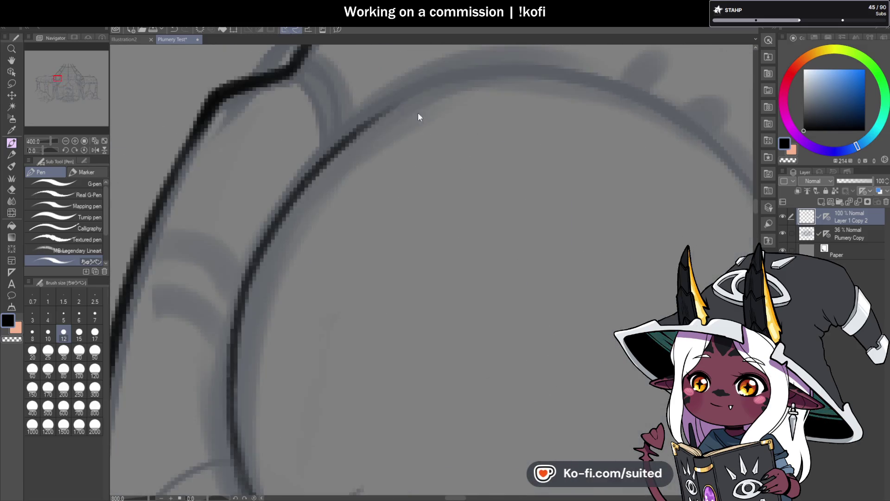
- Trace the circle's top arc across and continue its right edge downward
{"action": "left_click_drag", "start_coordinate": [360, 130], "coordinate": [704, 160]}
{"action": "scroll", "coordinate": [288, 129], "scroll_direction": "down", "scroll_amount": 3}
{"action": "scroll", "coordinate": [368, 93], "scroll_direction": "up", "scroll_amount": 2}
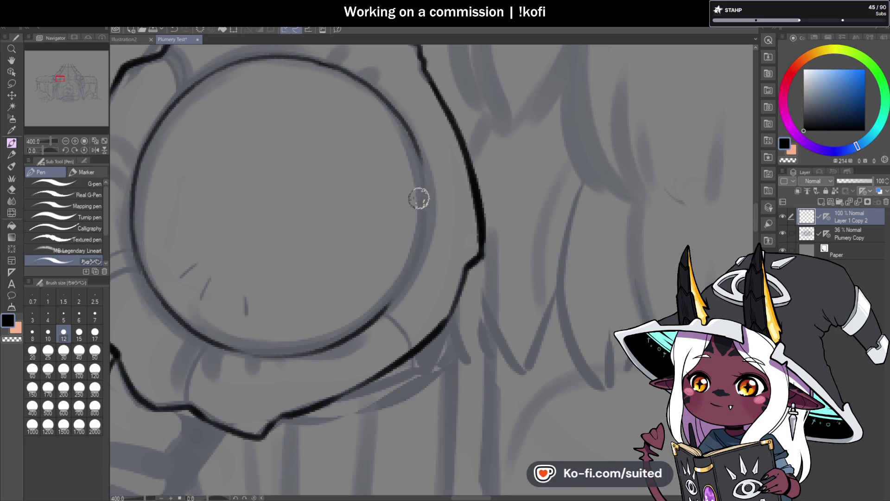
{"action": "mouse_move", "coordinate": [339, 70]}
{"action": "left_mouse_down"}
{"action": "mouse_move", "coordinate": [363, 81]}
{"action": "mouse_move", "coordinate": [420, 235]}
{"action": "left_mouse_up"}
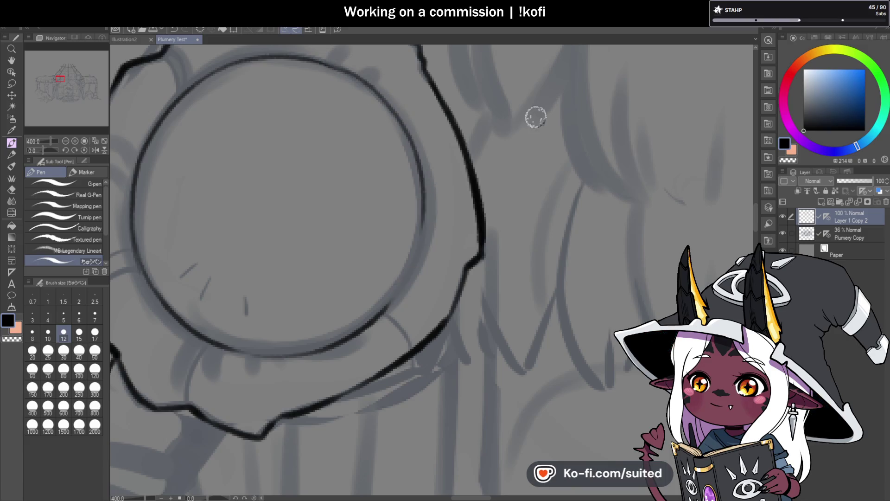
{"action": "left_click_drag", "start_coordinate": [399, 268], "coordinate": [471, 183]}
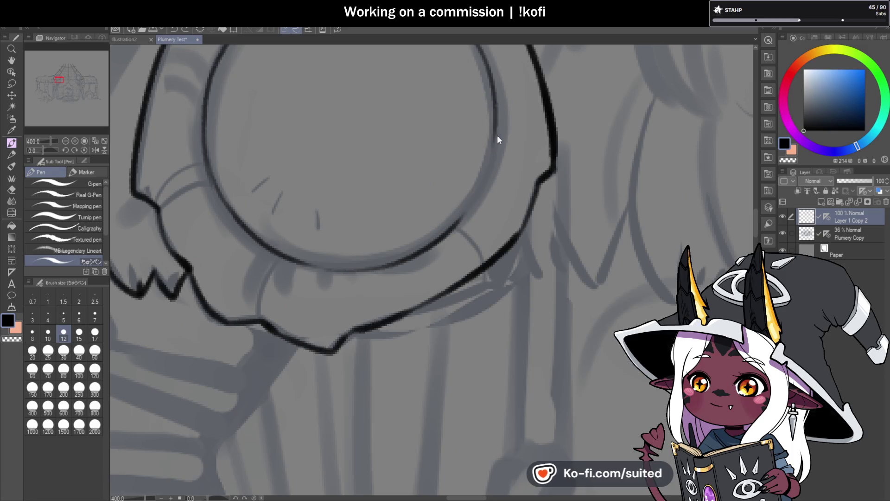
{"action": "mouse_move", "coordinate": [494, 134]}
{"action": "left_mouse_down"}
{"action": "mouse_move", "coordinate": [447, 229]}
{"action": "mouse_move", "coordinate": [479, 264]}
{"action": "left_mouse_up"}
{"action": "scroll", "coordinate": [479, 265], "scroll_direction": "down", "scroll_amount": 3}
{"action": "scroll", "coordinate": [378, 227], "scroll_direction": "up", "scroll_amount": 3}
- Ink the line below the circle and add curved rim segments around it
{"action": "left_click_drag", "start_coordinate": [378, 227], "coordinate": [362, 283]}
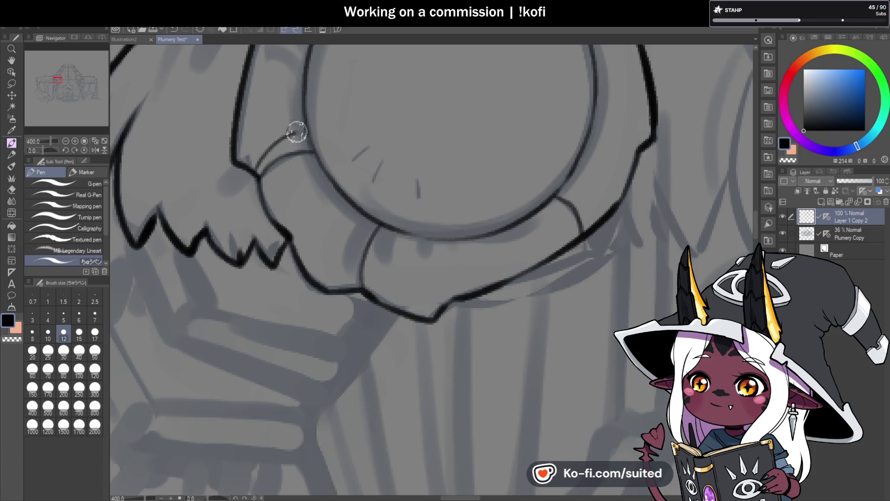
{"action": "scroll", "coordinate": [380, 216], "scroll_direction": "down", "scroll_amount": 3}
{"action": "scroll", "coordinate": [378, 145], "scroll_direction": "up", "scroll_amount": 3}
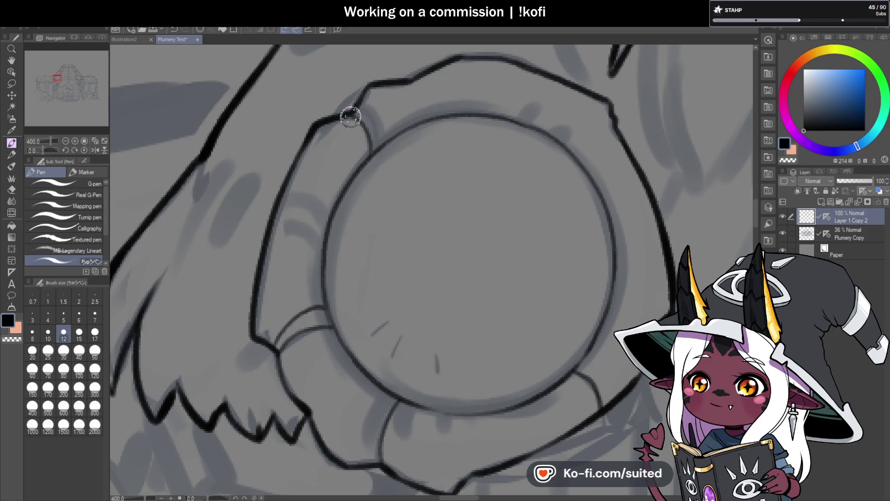
{"action": "left_click_drag", "start_coordinate": [363, 109], "coordinate": [379, 149]}
{"action": "left_click_drag", "start_coordinate": [277, 204], "coordinate": [328, 216]}
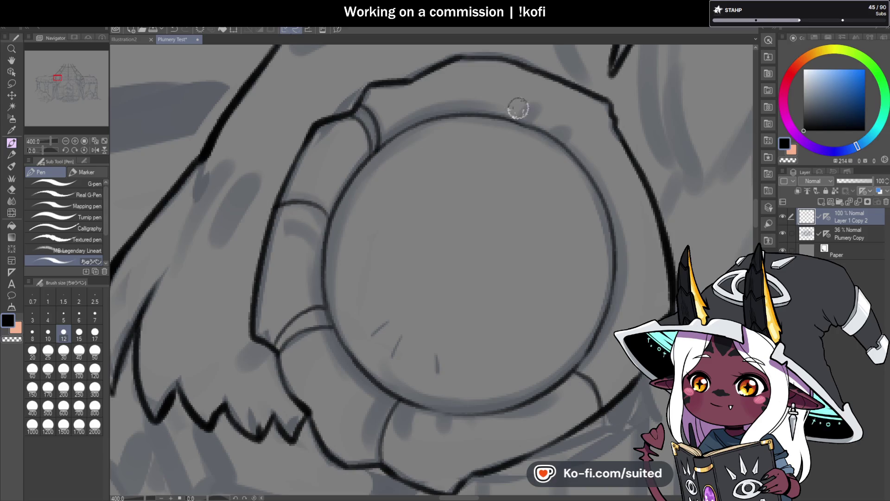
{"action": "left_click_drag", "start_coordinate": [526, 124], "coordinate": [537, 98]}
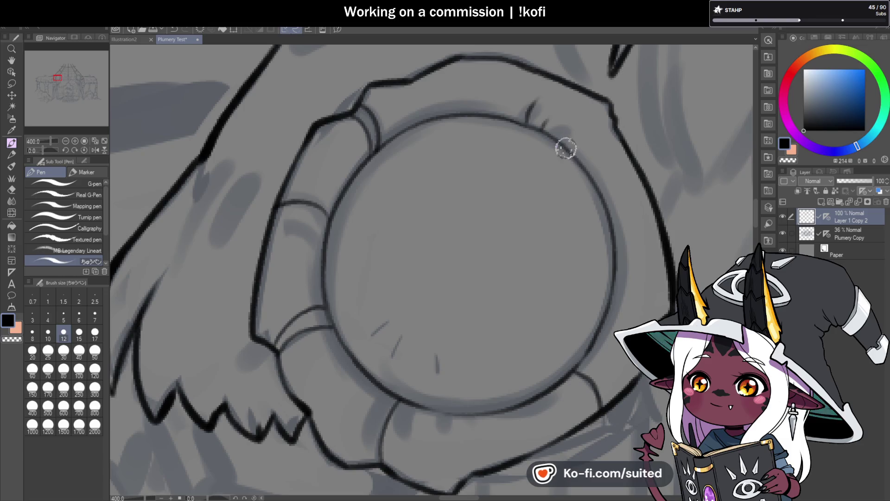
{"action": "scroll", "coordinate": [561, 153], "scroll_direction": "down", "scroll_amount": 3}
{"action": "scroll", "coordinate": [548, 167], "scroll_direction": "up", "scroll_amount": 3}
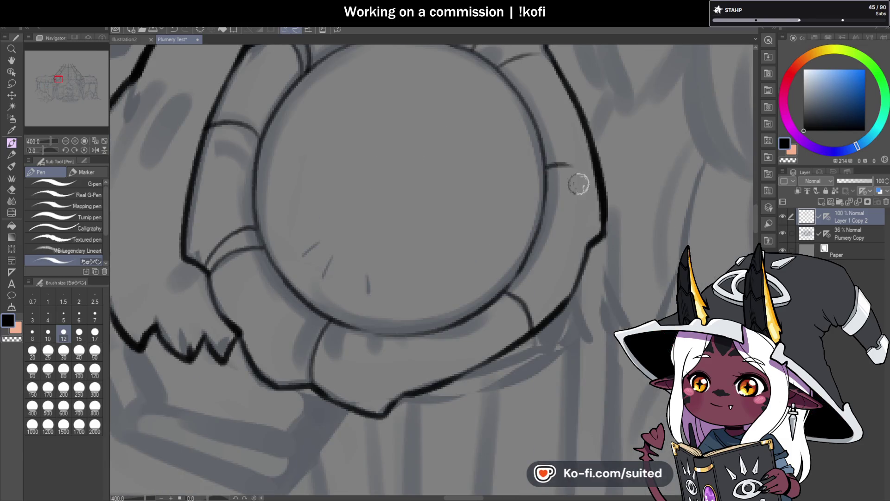
{"action": "scroll", "coordinate": [585, 184], "scroll_direction": "down", "scroll_amount": 6}
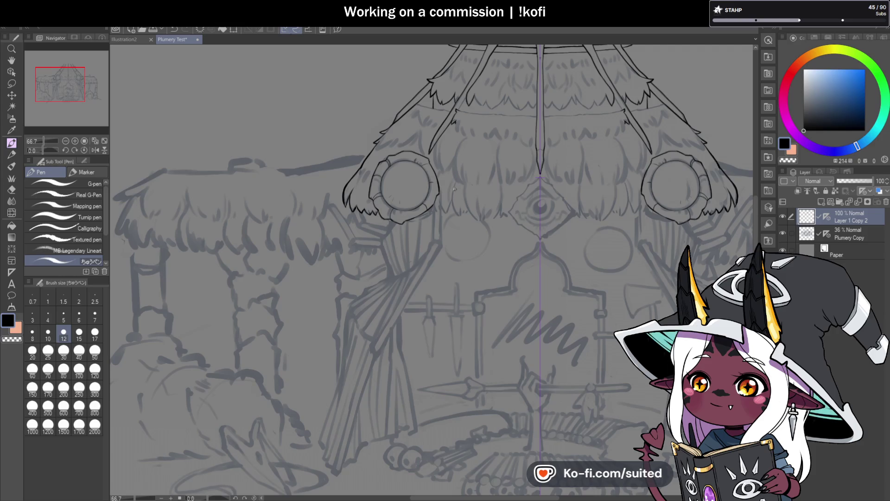
{"action": "scroll", "coordinate": [437, 201], "scroll_direction": "up", "scroll_amount": 3}
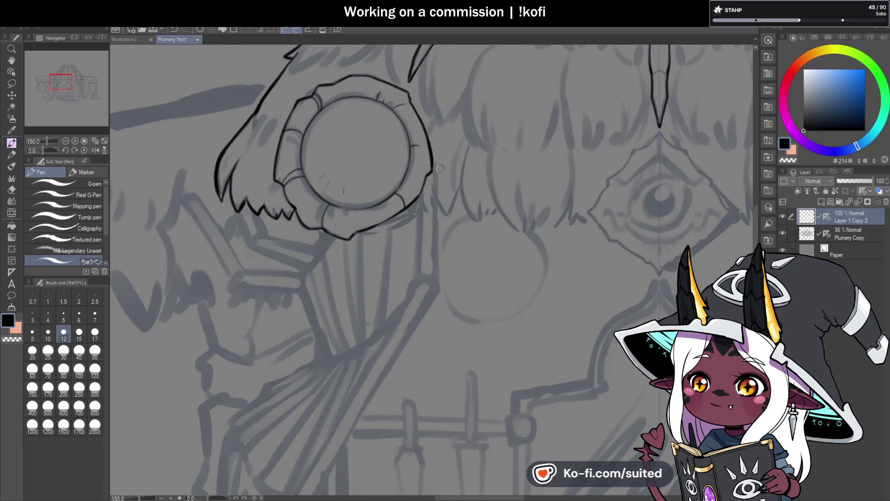
{"action": "scroll", "coordinate": [431, 174], "scroll_direction": "up", "scroll_amount": 1}
{"action": "scroll", "coordinate": [365, 188], "scroll_direction": "down", "scroll_amount": 3}
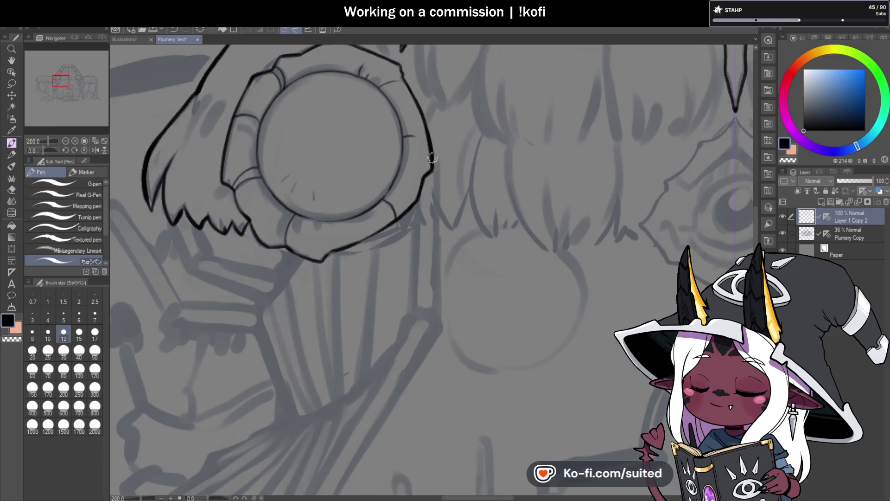
{"action": "scroll", "coordinate": [319, 157], "scroll_direction": "up", "scroll_amount": 5}
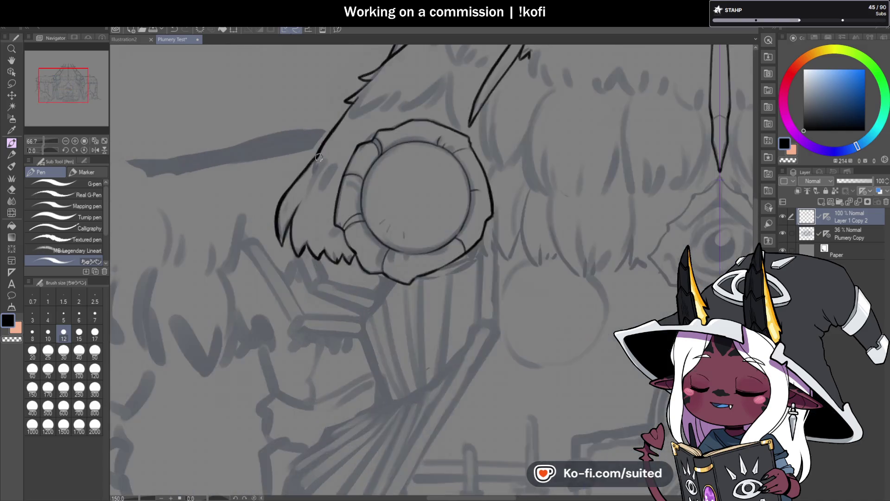
- Extend the window's outer outline downward, finishing with a hook back up
{"action": "left_click_drag", "start_coordinate": [324, 139], "coordinate": [304, 211]}
{"action": "left_click_drag", "start_coordinate": [319, 169], "coordinate": [303, 214]}
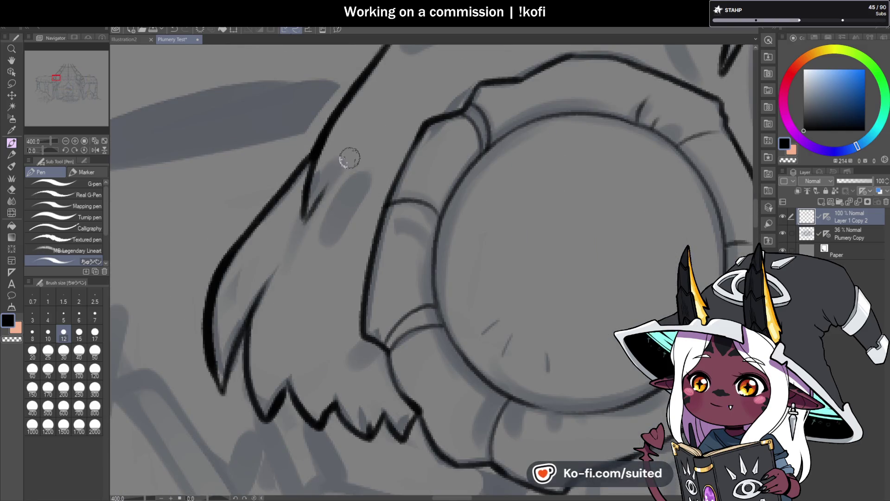
{"action": "mouse_move", "coordinate": [313, 153]}
{"action": "left_mouse_down"}
{"action": "mouse_move", "coordinate": [304, 207]}
{"action": "mouse_move", "coordinate": [326, 205]}
{"action": "left_mouse_up"}
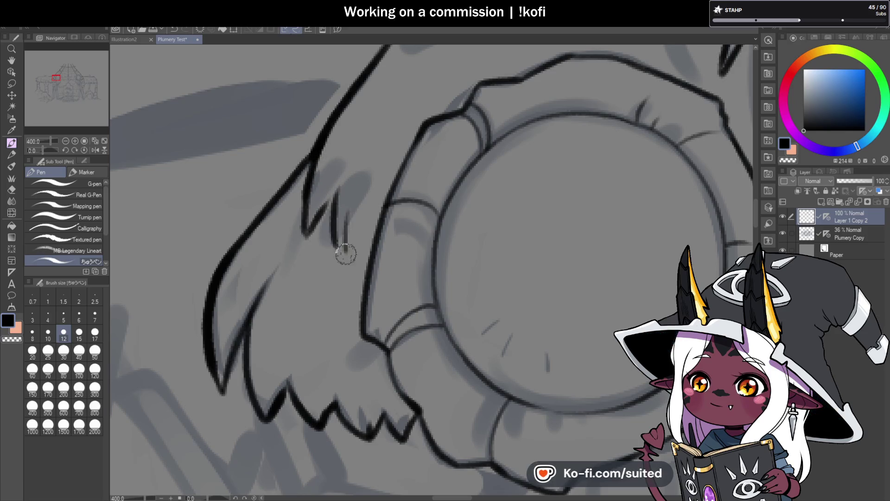
{"action": "scroll", "coordinate": [358, 154], "scroll_direction": "down", "scroll_amount": 5}
{"action": "scroll", "coordinate": [399, 227], "scroll_direction": "down", "scroll_amount": 2}
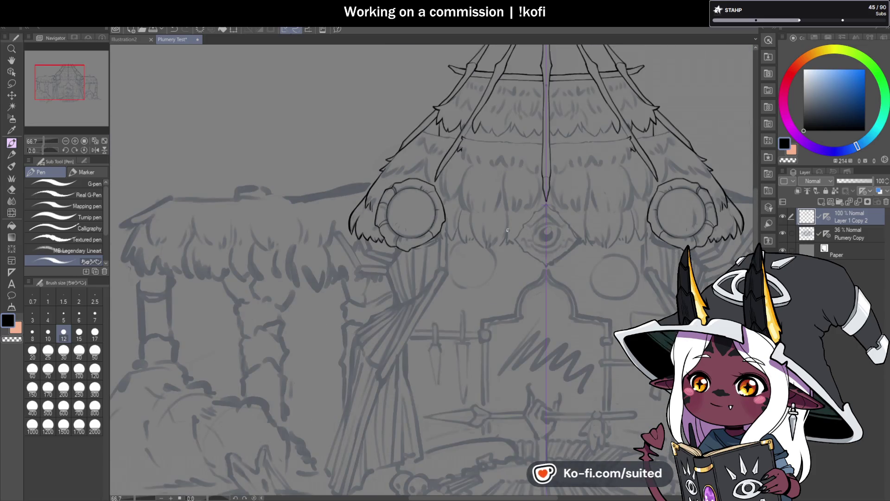
{"action": "scroll", "coordinate": [393, 189], "scroll_direction": "down", "scroll_amount": 1}
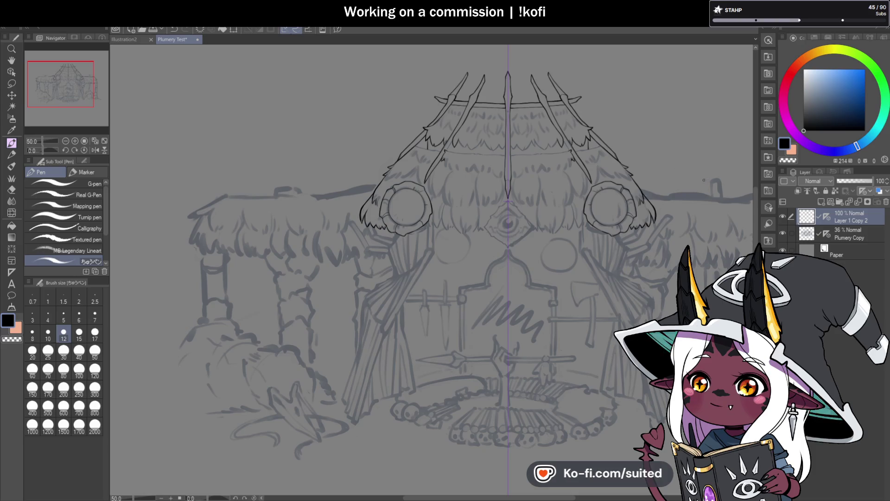
- Tilt the canvas and ink the slanted support pole down to its guard, then straighten the view
{"action": "scroll", "coordinate": [501, 135], "scroll_direction": "up", "scroll_amount": 1}
{"action": "left_click", "coordinate": [45, 150]}
{"action": "left_click_drag", "start_coordinate": [45, 149], "coordinate": [51, 150]}
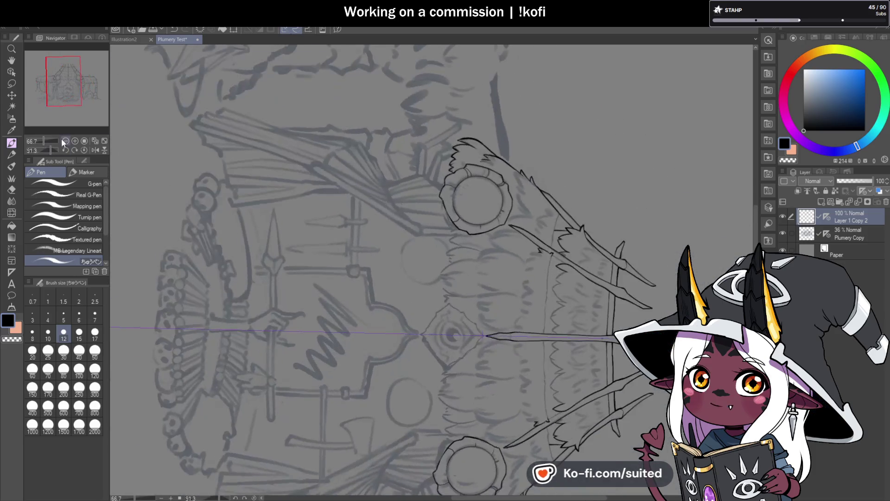
{"action": "scroll", "coordinate": [506, 162], "scroll_direction": "up", "scroll_amount": 3}
{"action": "left_click_drag", "start_coordinate": [507, 164], "coordinate": [456, 357]}
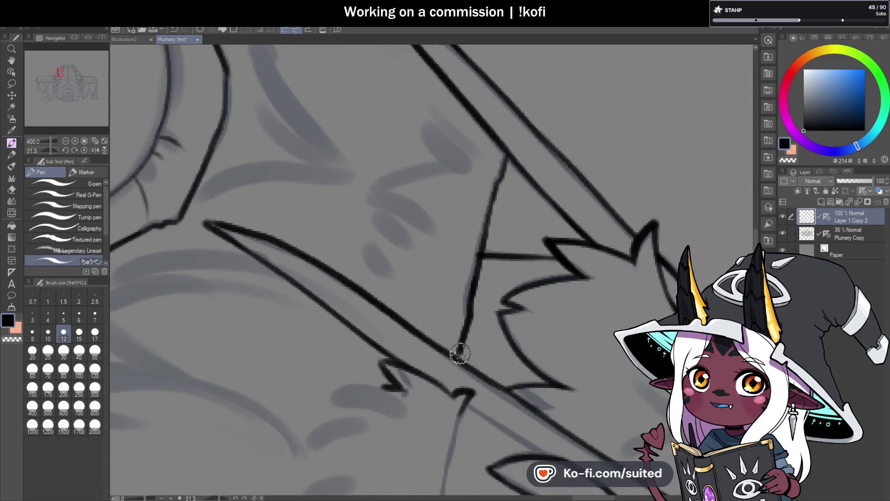
{"action": "scroll", "coordinate": [492, 179], "scroll_direction": "down", "scroll_amount": 4}
{"action": "scroll", "coordinate": [492, 179], "scroll_direction": "up", "scroll_amount": 2}
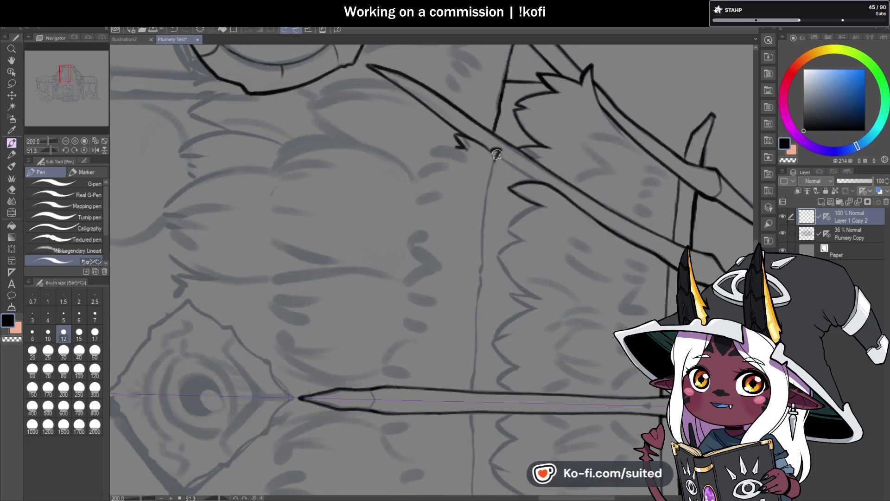
{"action": "left_click_drag", "start_coordinate": [481, 268], "coordinate": [478, 288]}
{"action": "scroll", "coordinate": [495, 255], "scroll_direction": "down", "scroll_amount": 2}
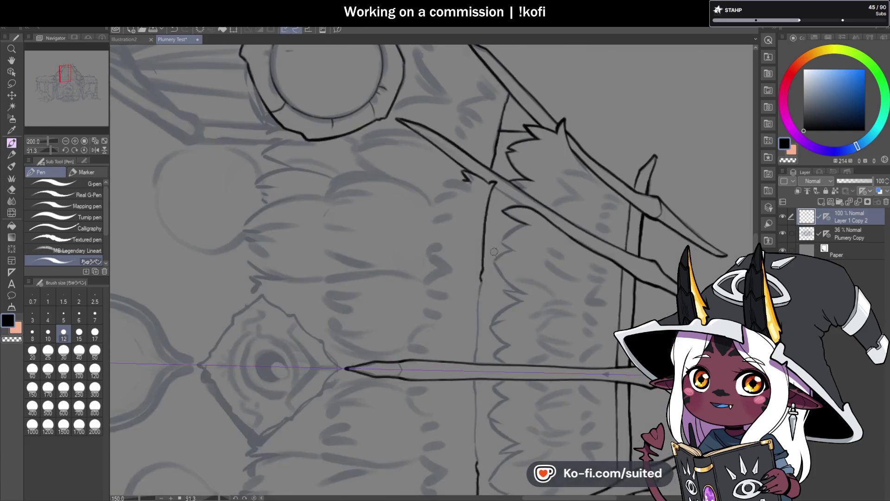
{"action": "scroll", "coordinate": [480, 354], "scroll_direction": "up", "scroll_amount": 4}
{"action": "left_click_drag", "start_coordinate": [463, 150], "coordinate": [450, 345]}
{"action": "left_click", "coordinate": [84, 149]}
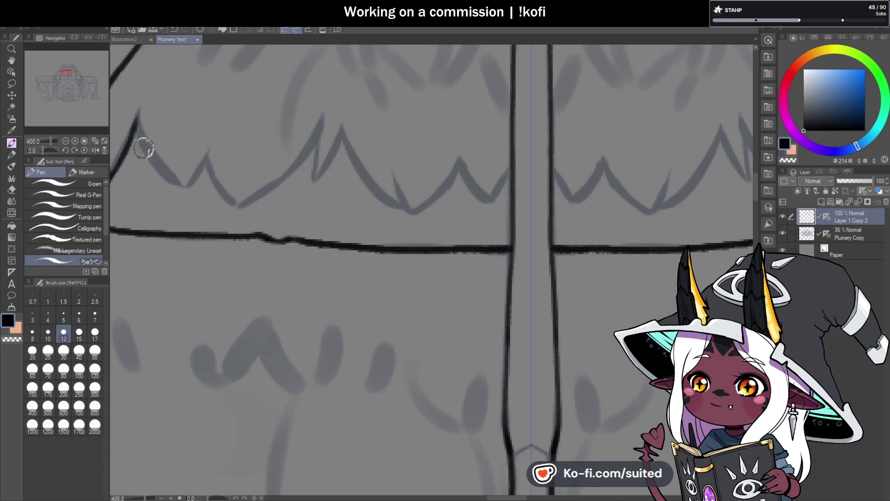
- Ink the first thatch fringe spike on both sides and continue the outline to the right
{"action": "scroll", "coordinate": [436, 196], "scroll_direction": "down", "scroll_amount": 8}
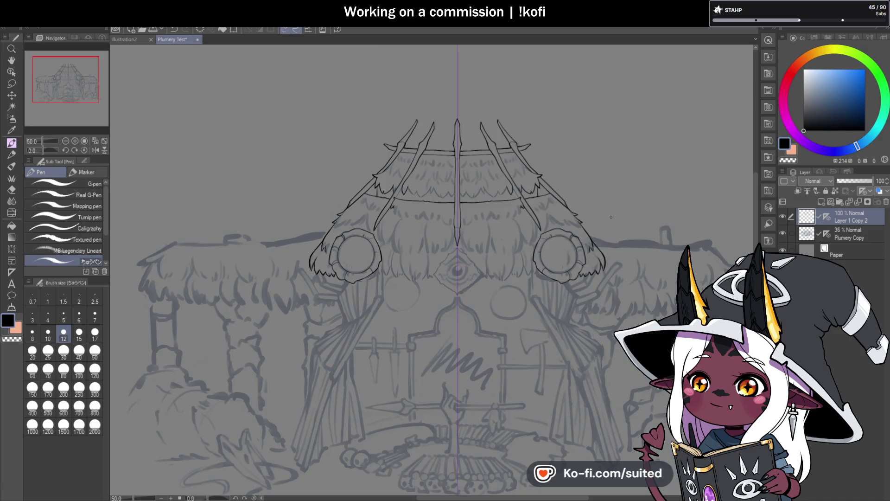
{"action": "scroll", "coordinate": [462, 195], "scroll_direction": "up", "scroll_amount": 8}
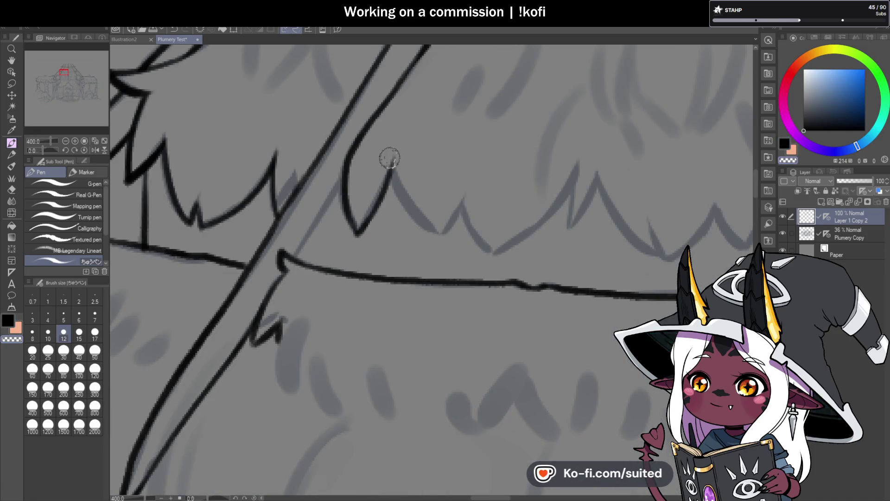
{"action": "mouse_move", "coordinate": [389, 157]}
{"action": "left_mouse_down"}
{"action": "mouse_move", "coordinate": [432, 229]}
{"action": "mouse_move", "coordinate": [445, 229]}
{"action": "mouse_move", "coordinate": [464, 200]}
{"action": "left_mouse_up"}
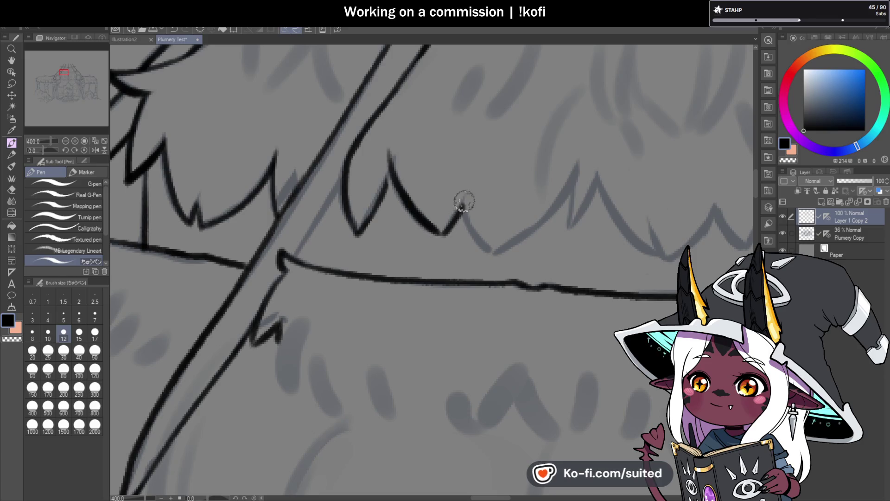
{"action": "left_click_drag", "start_coordinate": [390, 169], "coordinate": [363, 226]}
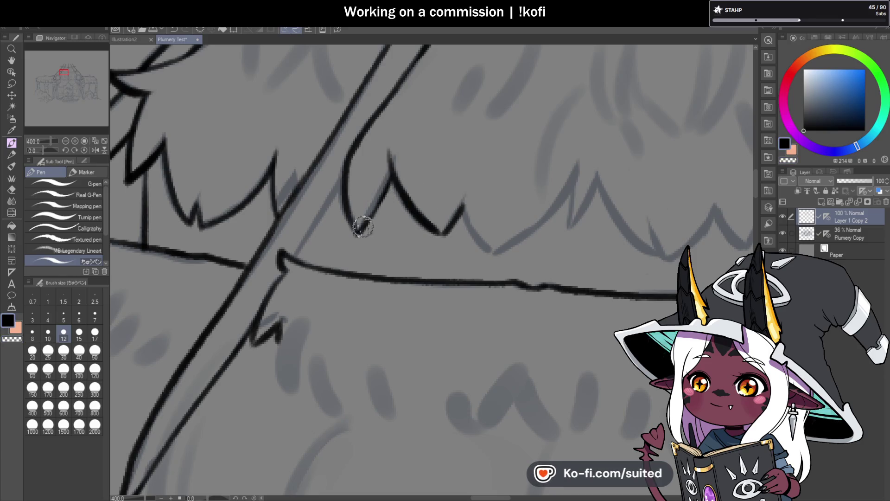
{"action": "left_click_drag", "start_coordinate": [389, 153], "coordinate": [442, 227]}
{"action": "mouse_move", "coordinate": [473, 200]}
{"action": "left_mouse_down"}
{"action": "mouse_move", "coordinate": [494, 251]}
{"action": "mouse_move", "coordinate": [574, 178]}
{"action": "mouse_move", "coordinate": [564, 231]}
{"action": "mouse_move", "coordinate": [598, 174]}
{"action": "left_mouse_up"}
- Ink the next fringe spike and a short joining stroke
{"action": "scroll", "coordinate": [547, 164], "scroll_direction": "down", "scroll_amount": 5}
{"action": "scroll", "coordinate": [417, 177], "scroll_direction": "up", "scroll_amount": 5}
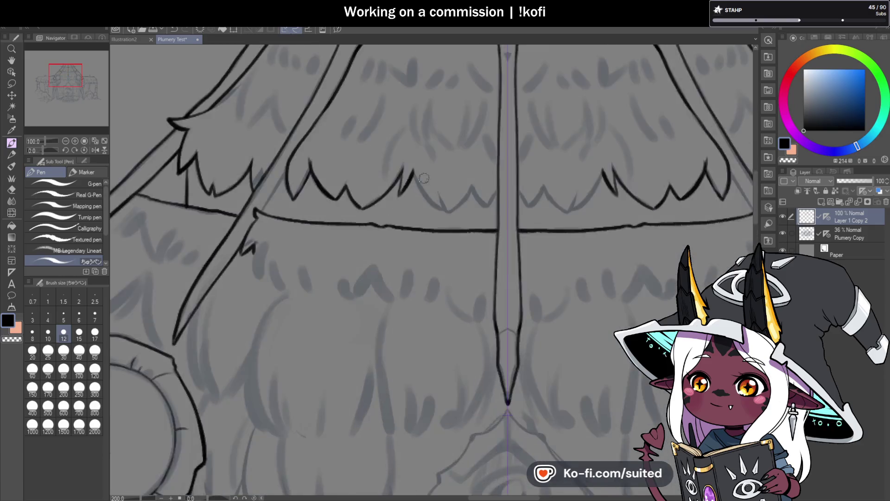
{"action": "left_click_drag", "start_coordinate": [402, 164], "coordinate": [485, 242]}
{"action": "mouse_move", "coordinate": [456, 208]}
{"action": "left_mouse_down"}
{"action": "mouse_move", "coordinate": [471, 244]}
{"action": "mouse_move", "coordinate": [532, 195]}
{"action": "mouse_move", "coordinate": [560, 236]}
{"action": "left_mouse_up"}
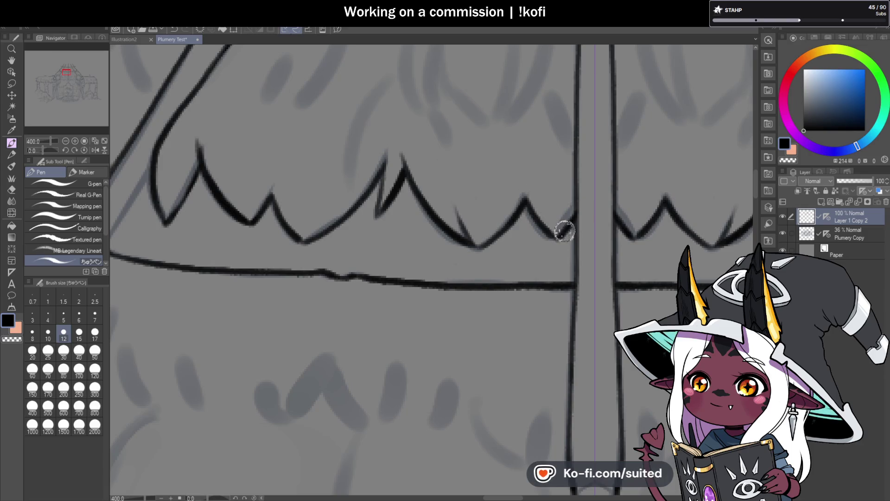
{"action": "scroll", "coordinate": [469, 214], "scroll_direction": "down", "scroll_amount": 4}
{"action": "scroll", "coordinate": [417, 222], "scroll_direction": "down", "scroll_amount": 1}
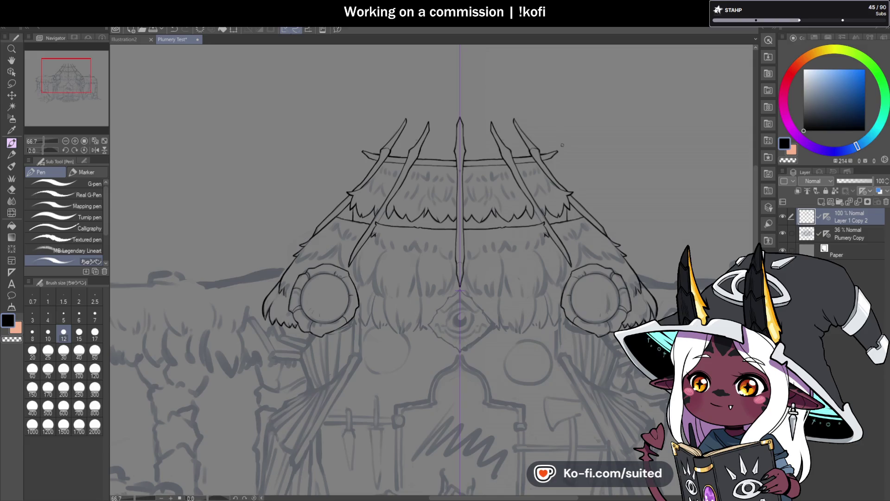
{"action": "scroll", "coordinate": [556, 139], "scroll_direction": "down", "scroll_amount": 1}
{"action": "scroll", "coordinate": [459, 320], "scroll_direction": "up", "scroll_amount": 6}
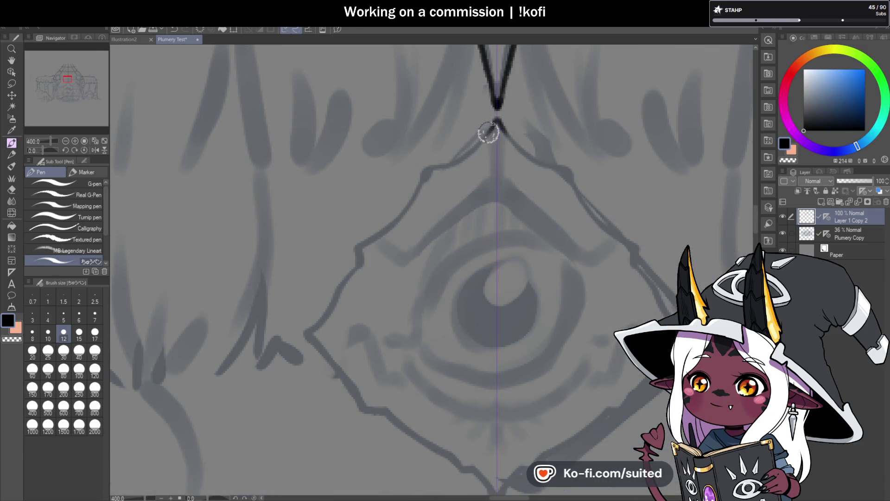
- Ink the eye emblem's diamond frame from its top edge down to its bottom point
{"action": "mouse_move", "coordinate": [498, 122]}
{"action": "left_mouse_down"}
{"action": "mouse_move", "coordinate": [425, 169]}
{"action": "mouse_move", "coordinate": [407, 204]}
{"action": "mouse_move", "coordinate": [360, 246]}
{"action": "mouse_move", "coordinate": [359, 260]}
{"action": "left_mouse_up"}
{"action": "scroll", "coordinate": [405, 176], "scroll_direction": "down", "scroll_amount": 3}
{"action": "scroll", "coordinate": [404, 184], "scroll_direction": "up", "scroll_amount": 3}
{"action": "mouse_move", "coordinate": [381, 162]}
{"action": "left_mouse_down"}
{"action": "mouse_move", "coordinate": [330, 242]}
{"action": "mouse_move", "coordinate": [386, 320]}
{"action": "left_mouse_up"}
{"action": "scroll", "coordinate": [371, 232], "scroll_direction": "down", "scroll_amount": 2}
{"action": "scroll", "coordinate": [382, 169], "scroll_direction": "up", "scroll_amount": 2}
{"action": "mouse_move", "coordinate": [283, 203]}
{"action": "left_mouse_down"}
{"action": "mouse_move", "coordinate": [417, 287]}
{"action": "mouse_move", "coordinate": [420, 300]}
{"action": "left_mouse_up"}
{"action": "scroll", "coordinate": [506, 207], "scroll_direction": "down", "scroll_amount": 4}
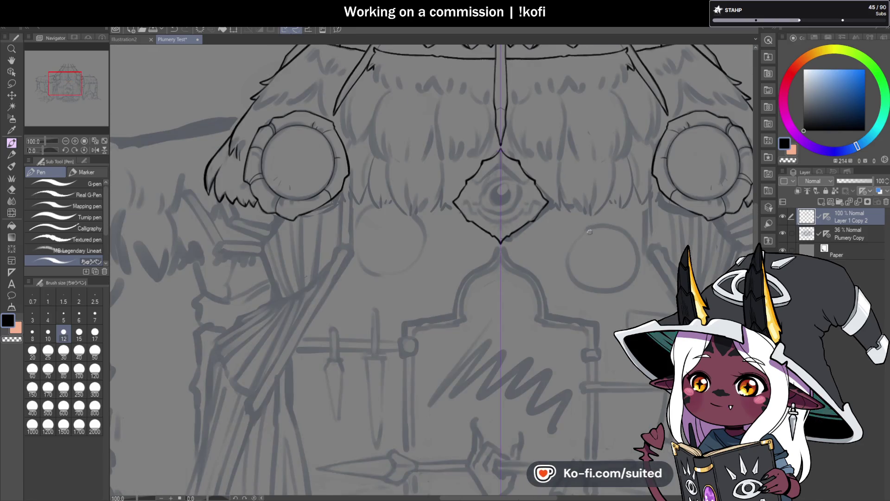
{"action": "scroll", "coordinate": [496, 250], "scroll_direction": "up", "scroll_amount": 2}
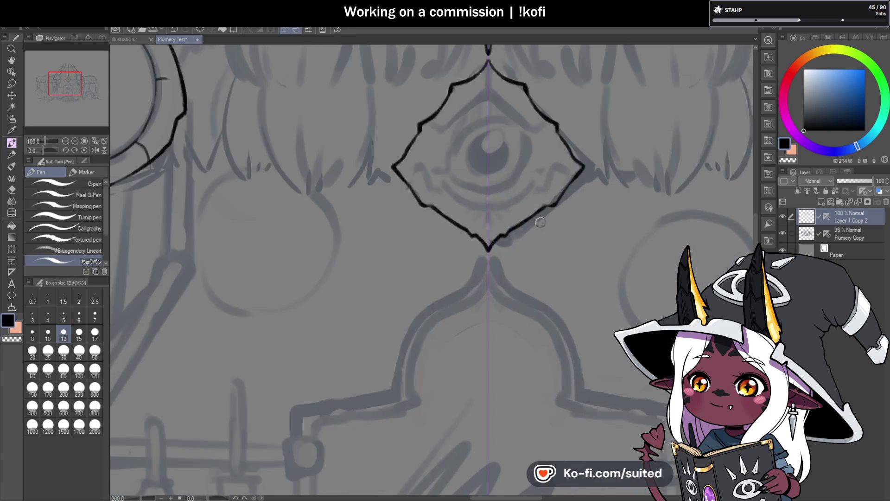
{"action": "scroll", "coordinate": [423, 166], "scroll_direction": "up", "scroll_amount": 2}
- Replace an unwanted curve across the eye with an inked upper lid line
{"action": "mouse_move", "coordinate": [392, 174]}
{"action": "left_mouse_down"}
{"action": "mouse_move", "coordinate": [422, 185]}
{"action": "mouse_move", "coordinate": [457, 223]}
{"action": "mouse_move", "coordinate": [562, 254]}
{"action": "mouse_move", "coordinate": [520, 270]}
{"action": "mouse_move", "coordinate": [551, 278]}
{"action": "mouse_move", "coordinate": [513, 252]}
{"action": "mouse_move", "coordinate": [477, 254]}
{"action": "left_mouse_up"}
{"action": "key", "text": "ctrl+z"}
{"action": "key", "text": "ctrl+z"}
{"action": "scroll", "coordinate": [477, 254], "scroll_direction": "down", "scroll_amount": 3}
{"action": "scroll", "coordinate": [466, 184], "scroll_direction": "up", "scroll_amount": 3}
{"action": "mouse_move", "coordinate": [418, 188]}
{"action": "left_mouse_down"}
{"action": "mouse_move", "coordinate": [427, 194]}
{"action": "mouse_move", "coordinate": [512, 135]}
{"action": "mouse_move", "coordinate": [555, 141]}
{"action": "mouse_move", "coordinate": [480, 159]}
{"action": "mouse_move", "coordinate": [442, 193]}
{"action": "left_mouse_up"}
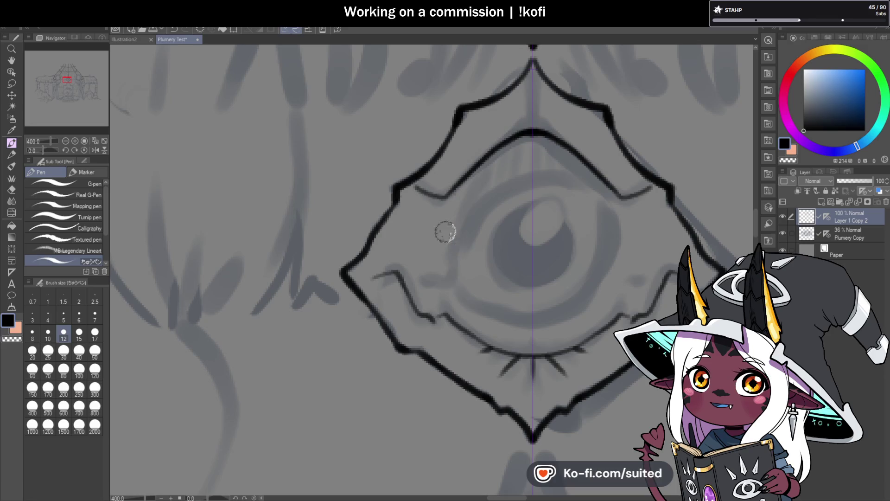
- Try zigzag strokes on the side roofs and an ellipse around the campfire, undoing both
{"action": "scroll", "coordinate": [447, 232], "scroll_direction": "down", "scroll_amount": 6}
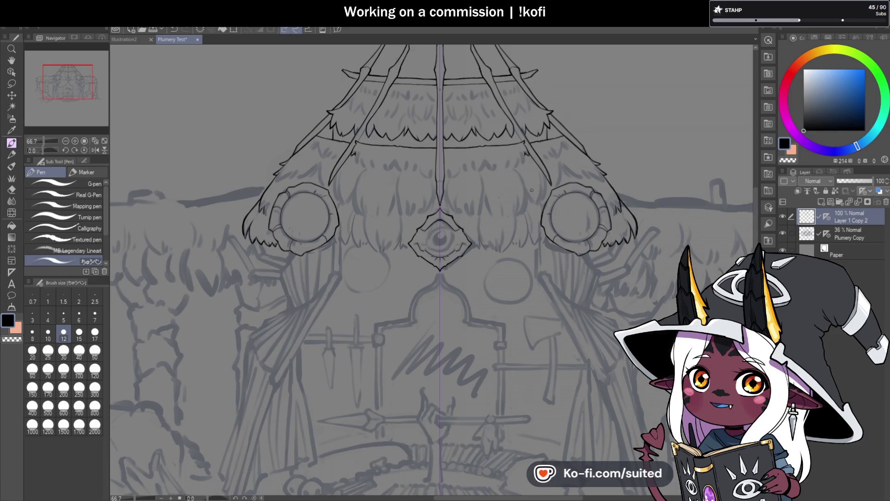
{"action": "scroll", "coordinate": [532, 189], "scroll_direction": "down", "scroll_amount": 2}
{"action": "mouse_move", "coordinate": [233, 228]}
{"action": "left_mouse_down"}
{"action": "mouse_move", "coordinate": [269, 208]}
{"action": "mouse_move", "coordinate": [284, 272]}
{"action": "left_mouse_up"}
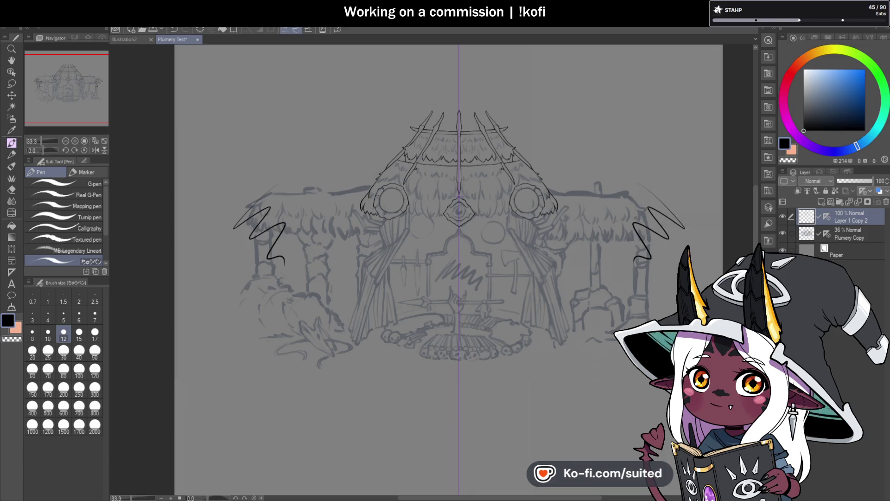
{"action": "key", "text": "ctrl+z"}
{"action": "left_click_drag", "start_coordinate": [565, 330], "coordinate": [575, 338]}
{"action": "key", "text": "ctrl+z"}
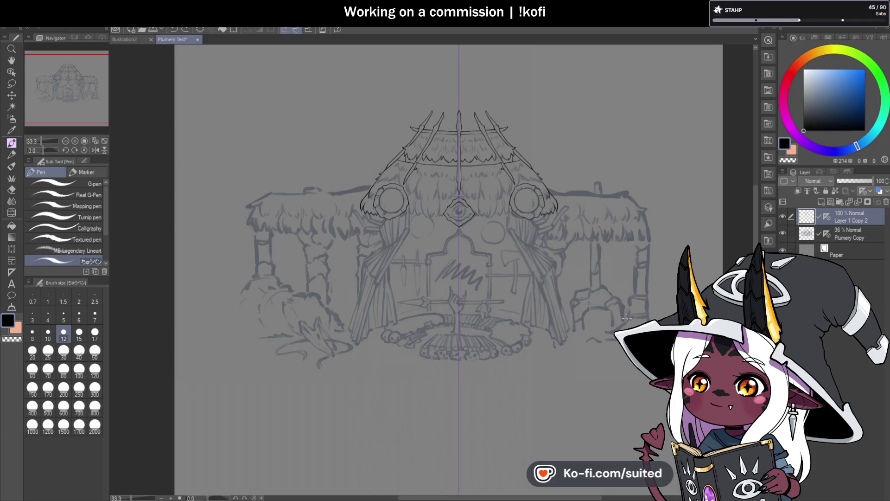
- Thicken the eye emblem's upper-left and lower-left outline strokes
{"action": "scroll", "coordinate": [523, 247], "scroll_direction": "up", "scroll_amount": 2}
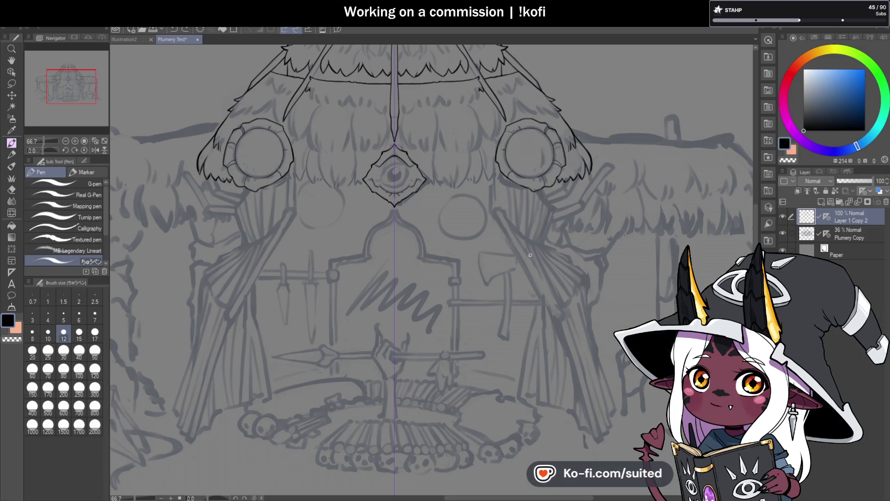
{"action": "scroll", "coordinate": [420, 185], "scroll_direction": "up", "scroll_amount": 3}
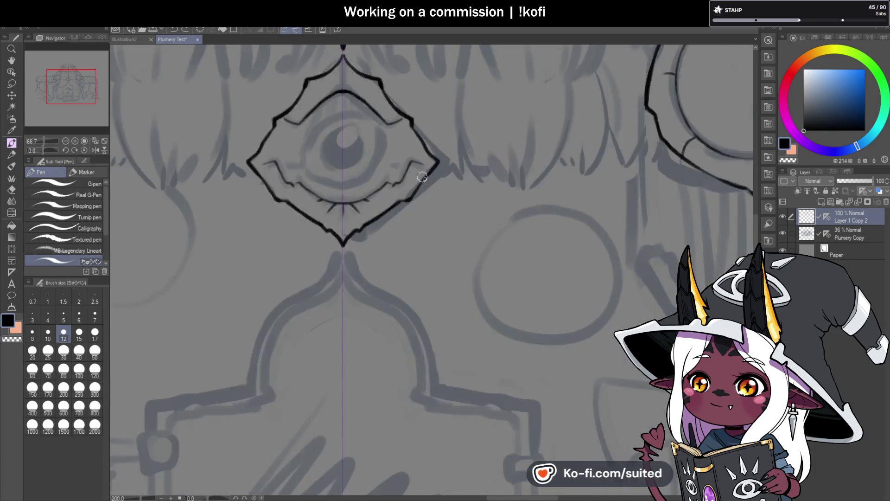
{"action": "scroll", "coordinate": [420, 176], "scroll_direction": "up", "scroll_amount": 2}
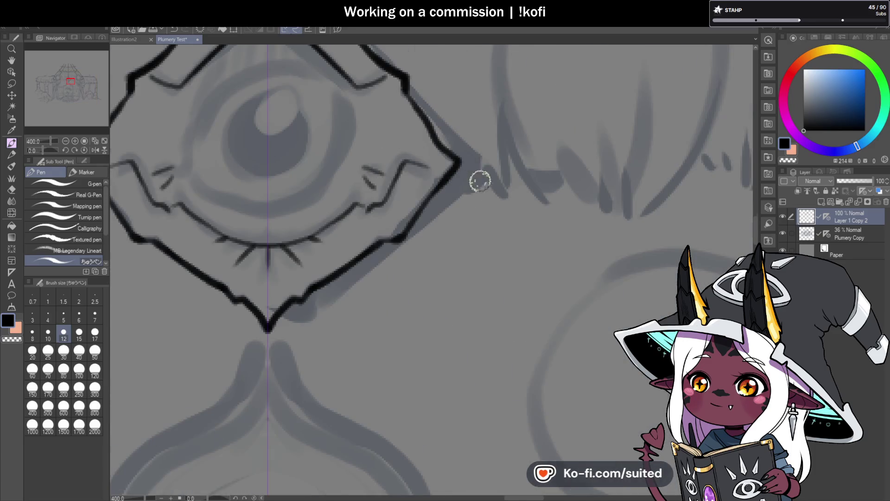
{"action": "scroll", "coordinate": [469, 172], "scroll_direction": "down", "scroll_amount": 2}
{"action": "scroll", "coordinate": [313, 132], "scroll_direction": "up", "scroll_amount": 2}
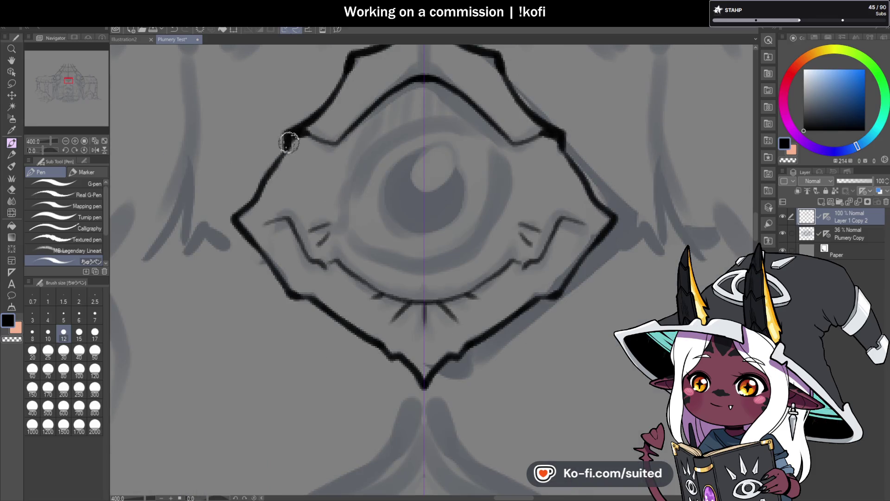
{"action": "scroll", "coordinate": [427, 161], "scroll_direction": "down", "scroll_amount": 2}
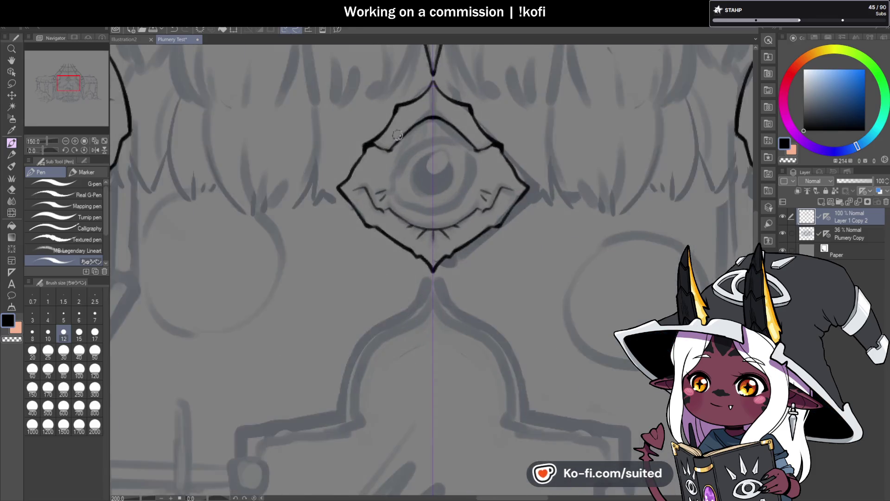
{"action": "scroll", "coordinate": [383, 174], "scroll_direction": "up", "scroll_amount": 2}
{"action": "mouse_move", "coordinate": [382, 163]}
{"action": "left_mouse_down"}
{"action": "mouse_move", "coordinate": [391, 145]}
{"action": "mouse_move", "coordinate": [294, 153]}
{"action": "mouse_move", "coordinate": [245, 209]}
{"action": "mouse_move", "coordinate": [195, 295]}
{"action": "left_mouse_up"}
{"action": "scroll", "coordinate": [195, 295], "scroll_direction": "down", "scroll_amount": 2}
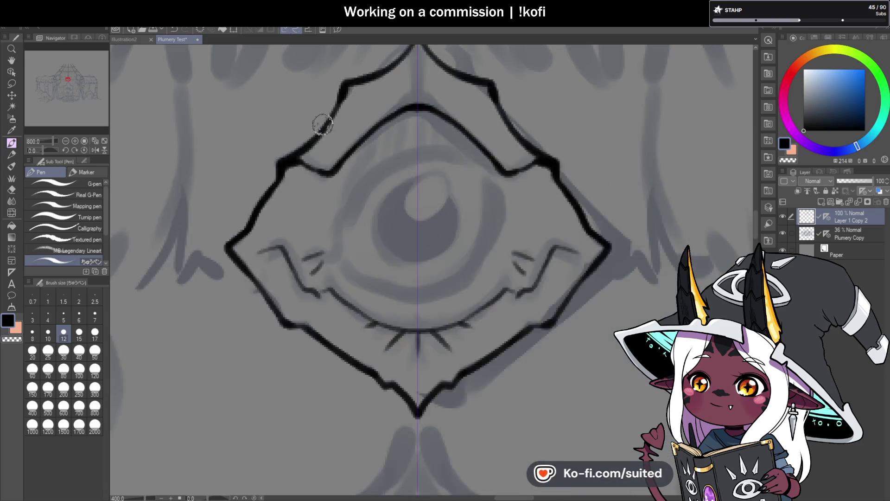
{"action": "scroll", "coordinate": [318, 123], "scroll_direction": "down", "scroll_amount": 2}
{"action": "mouse_move", "coordinate": [242, 123]}
{"action": "left_mouse_down"}
{"action": "mouse_move", "coordinate": [296, 198]}
{"action": "mouse_move", "coordinate": [365, 224]}
{"action": "mouse_move", "coordinate": [427, 279]}
{"action": "left_mouse_up"}
- Re-ink the V above the emblem thicker and add a chevron across the stem
{"action": "scroll", "coordinate": [427, 278], "scroll_direction": "down", "scroll_amount": 3}
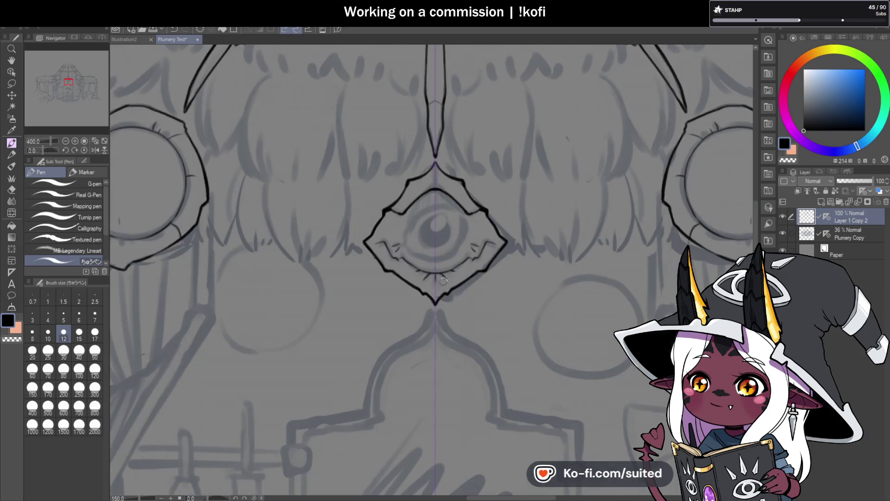
{"action": "scroll", "coordinate": [436, 163], "scroll_direction": "up", "scroll_amount": 2}
{"action": "scroll", "coordinate": [435, 163], "scroll_direction": "up", "scroll_amount": 2}
{"action": "scroll", "coordinate": [401, 197], "scroll_direction": "down", "scroll_amount": 3}
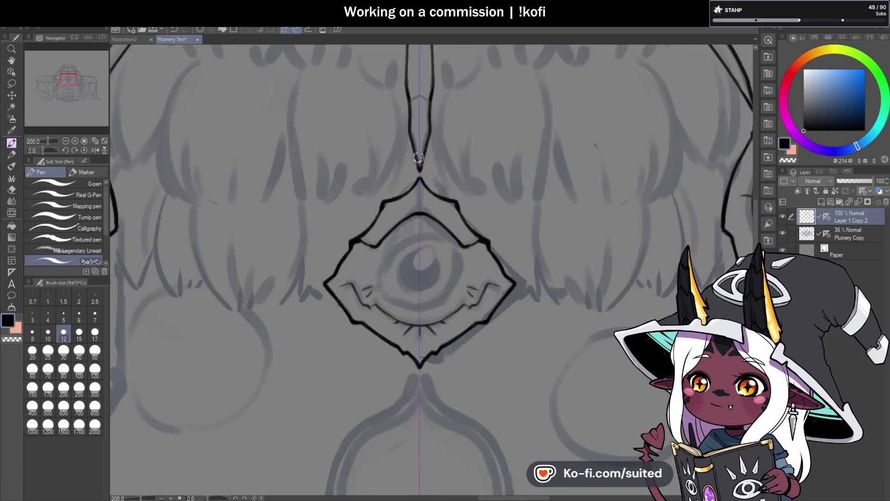
{"action": "scroll", "coordinate": [421, 175], "scroll_direction": "up", "scroll_amount": 3}
{"action": "left_click_drag", "start_coordinate": [421, 175], "coordinate": [399, 87]}
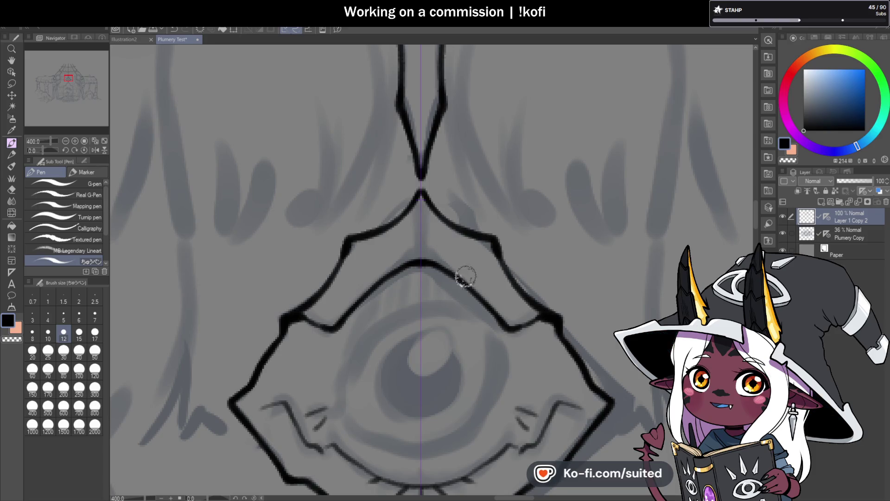
{"action": "scroll", "coordinate": [413, 358], "scroll_direction": "down", "scroll_amount": 5}
{"action": "scroll", "coordinate": [408, 236], "scroll_direction": "up", "scroll_amount": 8}
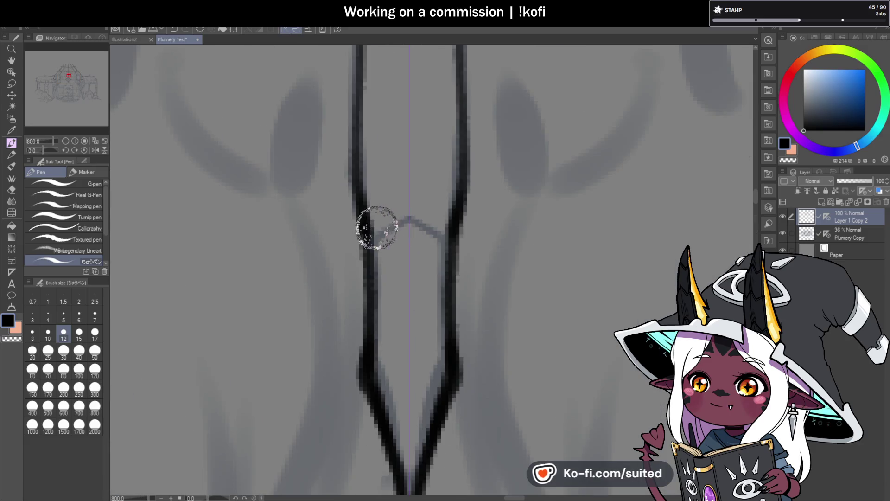
{"action": "left_click_drag", "start_coordinate": [370, 207], "coordinate": [447, 211]}
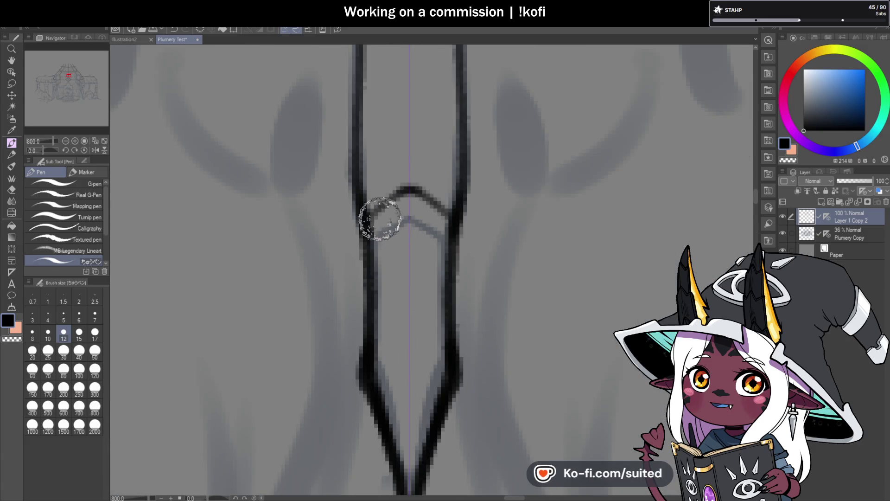
{"action": "scroll", "coordinate": [404, 246], "scroll_direction": "down", "scroll_amount": 4}
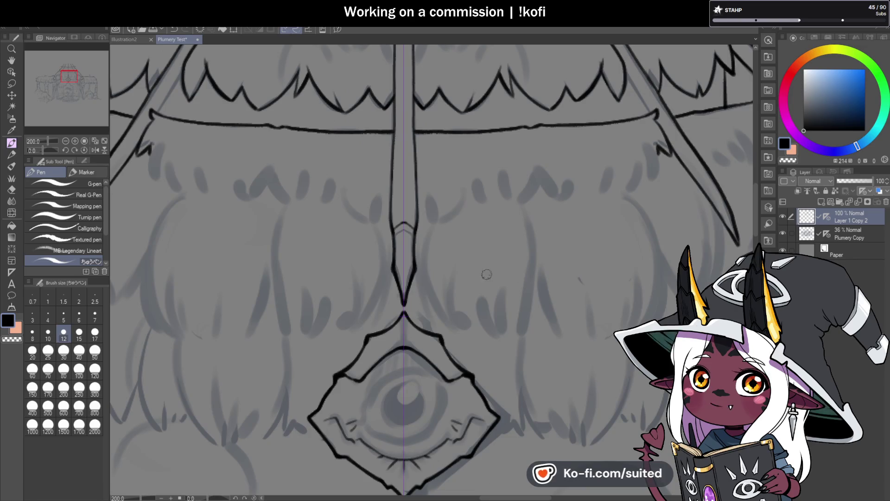
- Undo the heavy stem strokes, redraw the stem's left edge and darken the central spike's left edge
{"action": "scroll", "coordinate": [445, 232], "scroll_direction": "down", "scroll_amount": 1}
{"action": "scroll", "coordinate": [404, 178], "scroll_direction": "up", "scroll_amount": 1}
{"action": "key", "text": "ctrl+z"}
{"action": "left_click_drag", "start_coordinate": [400, 170], "coordinate": [400, 227]}
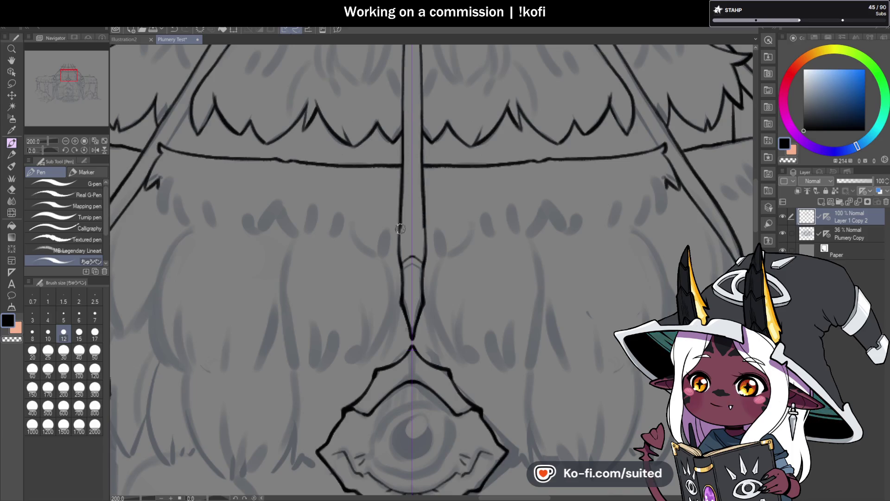
{"action": "scroll", "coordinate": [395, 240], "scroll_direction": "down", "scroll_amount": 2}
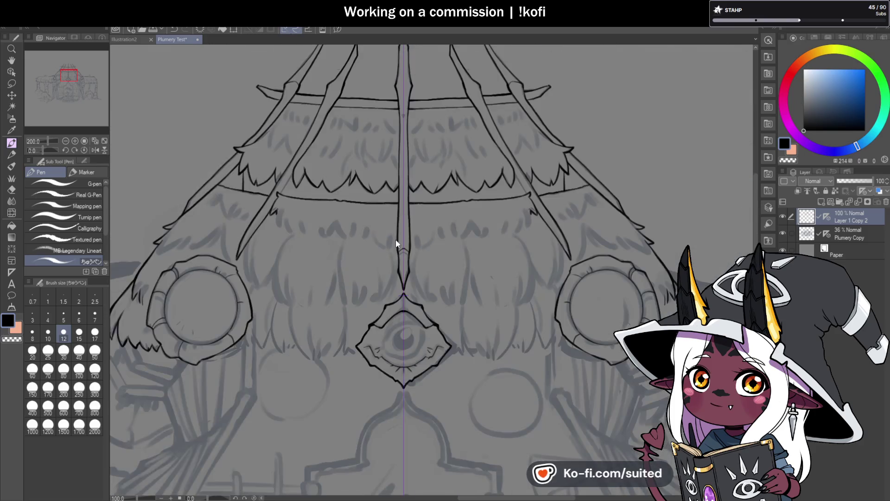
{"action": "scroll", "coordinate": [388, 133], "scroll_direction": "up", "scroll_amount": 3}
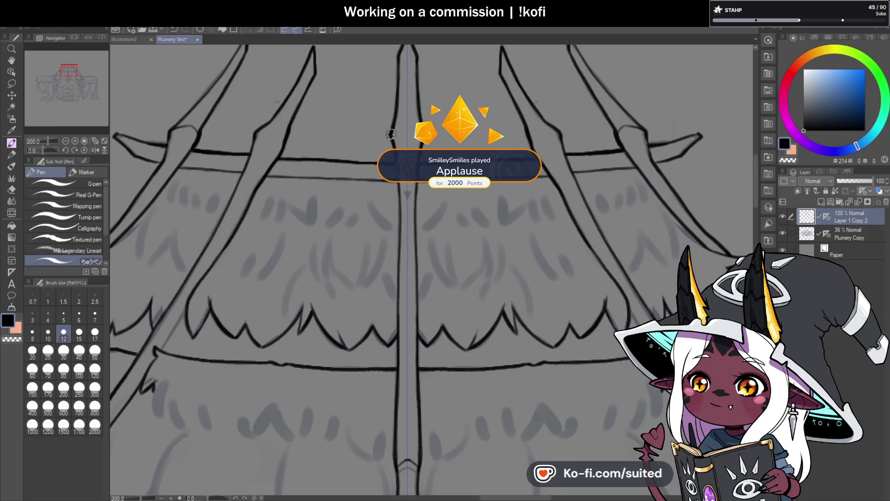
{"action": "scroll", "coordinate": [410, 229], "scroll_direction": "down", "scroll_amount": 2}
{"action": "scroll", "coordinate": [410, 229], "scroll_direction": "up", "scroll_amount": 2}
{"action": "left_click_drag", "start_coordinate": [399, 122], "coordinate": [397, 288]}
- Try thicker and longer strokes on the roof band line, undoing both to keep its weight
{"action": "scroll", "coordinate": [410, 210], "scroll_direction": "down", "scroll_amount": 2}
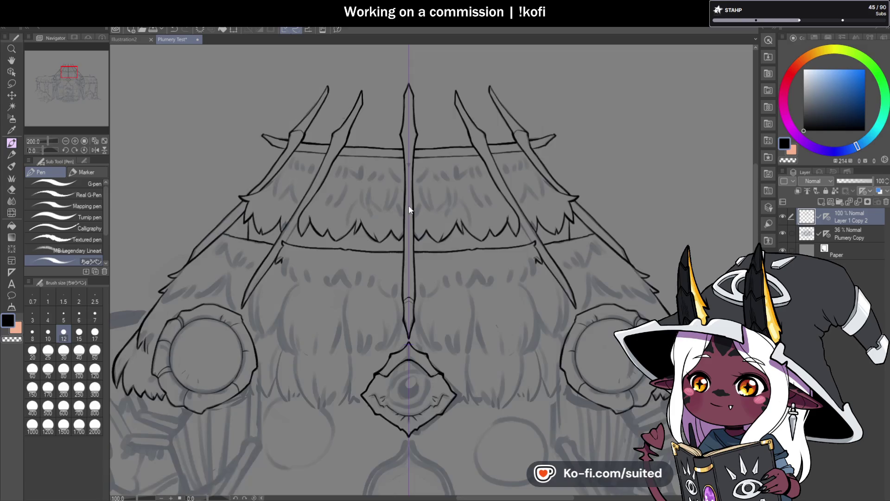
{"action": "scroll", "coordinate": [351, 142], "scroll_direction": "up", "scroll_amount": 4}
{"action": "left_click_drag", "start_coordinate": [334, 141], "coordinate": [445, 143]}
{"action": "key", "text": "ctrl+z"}
{"action": "left_click_drag", "start_coordinate": [341, 143], "coordinate": [562, 149]}
{"action": "key", "text": "ctrl+z"}
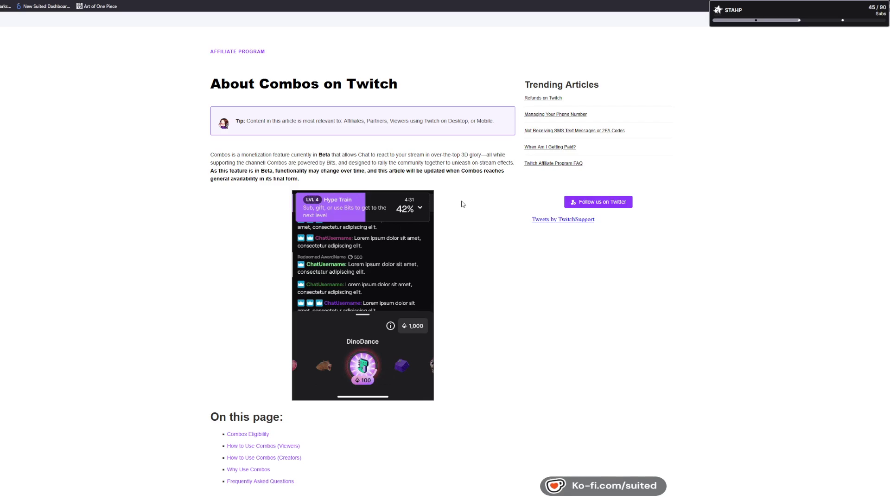
{"action": "scroll", "coordinate": [462, 204], "scroll_direction": "down", "scroll_amount": 1}
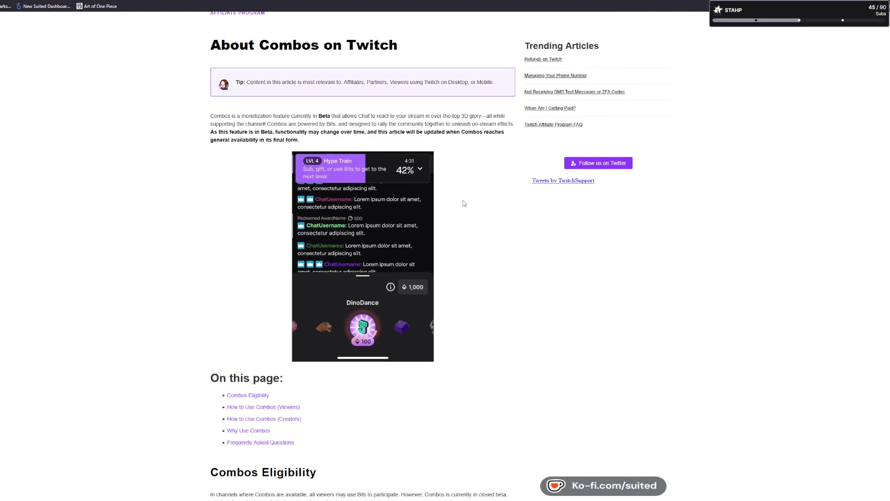
{"action": "scroll", "coordinate": [464, 203], "scroll_direction": "down", "scroll_amount": 5}
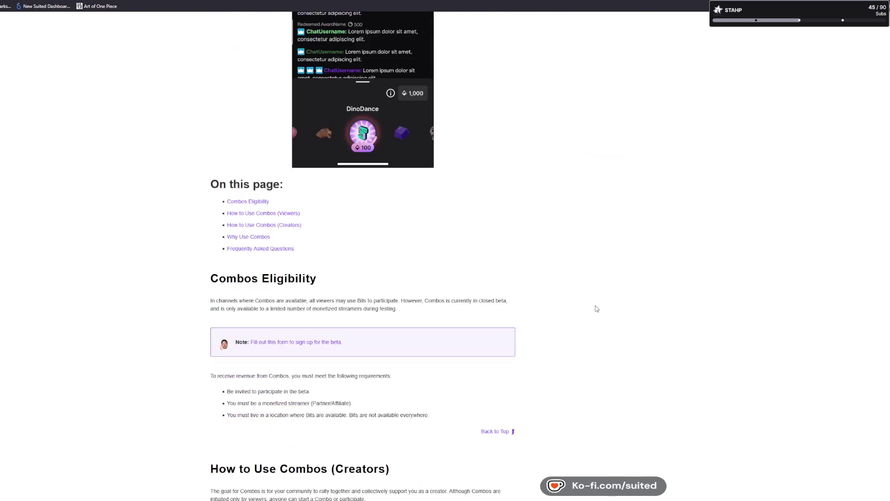
{"action": "scroll", "coordinate": [865, 155], "scroll_direction": "down", "scroll_amount": 7}
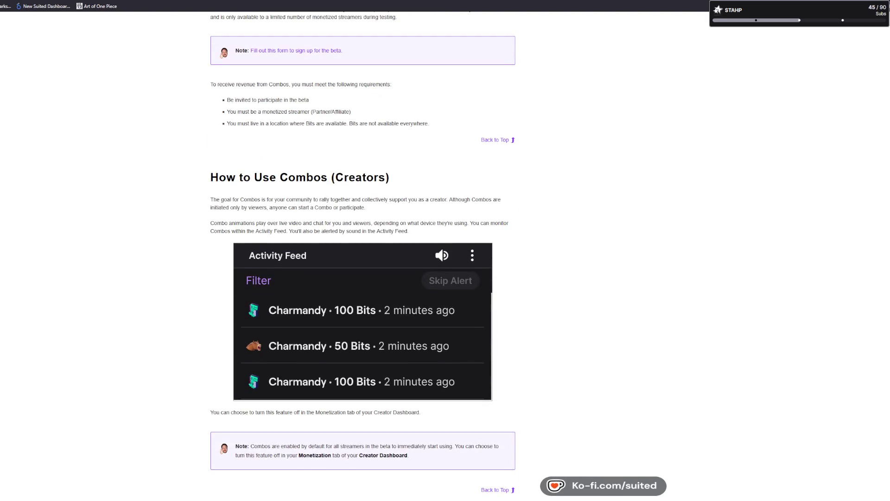
{"action": "scroll", "coordinate": [362, 255], "scroll_direction": "down", "scroll_amount": 1}
{"action": "scroll", "coordinate": [363, 252], "scroll_direction": "down", "scroll_amount": 1}
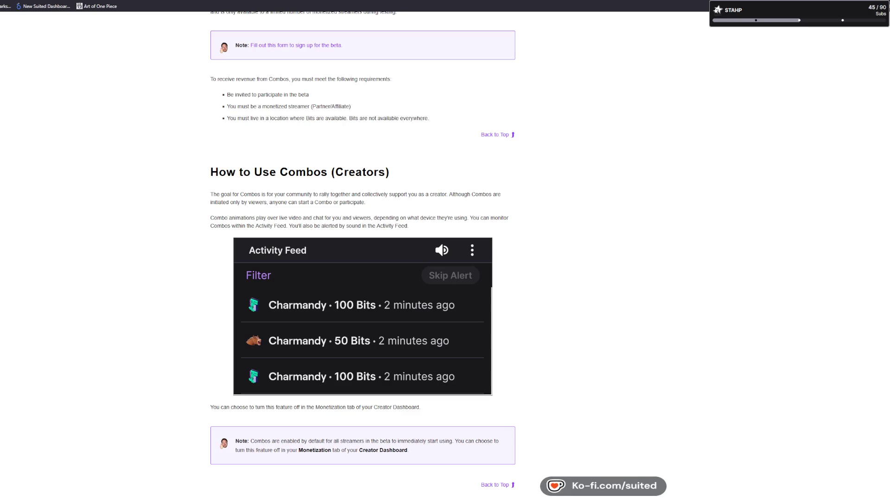
{"action": "scroll", "coordinate": [363, 250], "scroll_direction": "down", "scroll_amount": 9}
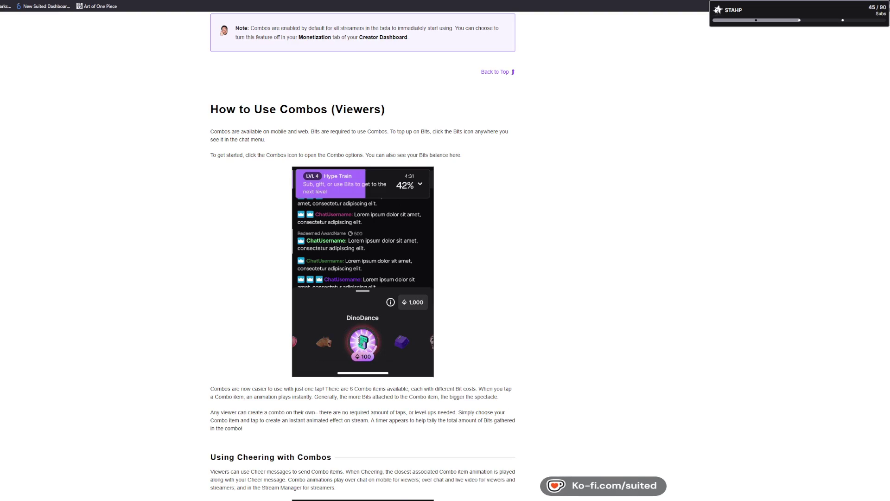
{"action": "scroll", "coordinate": [362, 251], "scroll_direction": "up", "scroll_amount": 1}
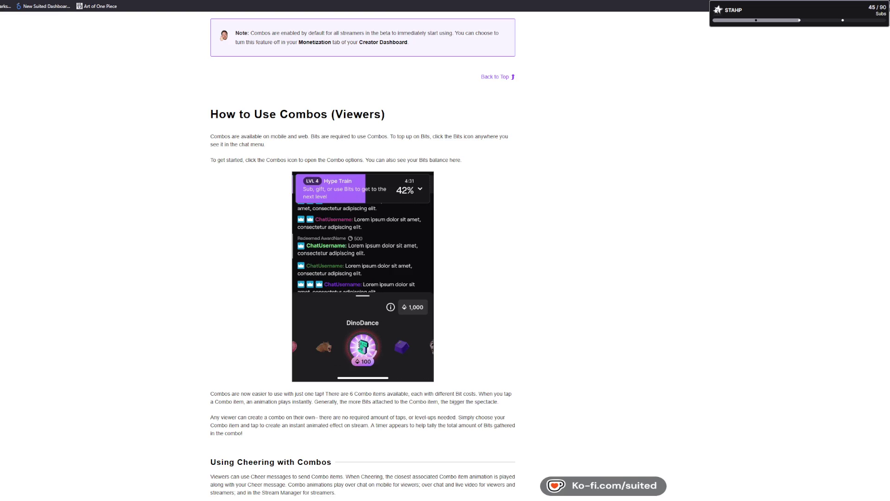
{"action": "scroll", "coordinate": [751, 235], "scroll_direction": "down", "scroll_amount": 7}
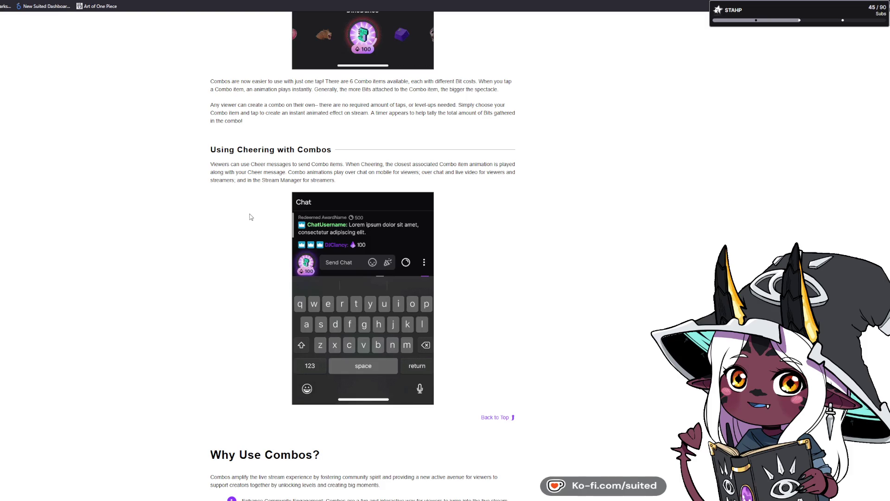
{"action": "scroll", "coordinate": [232, 269], "scroll_direction": "down", "scroll_amount": 3}
{"action": "scroll", "coordinate": [167, 308], "scroll_direction": "up", "scroll_amount": 3}
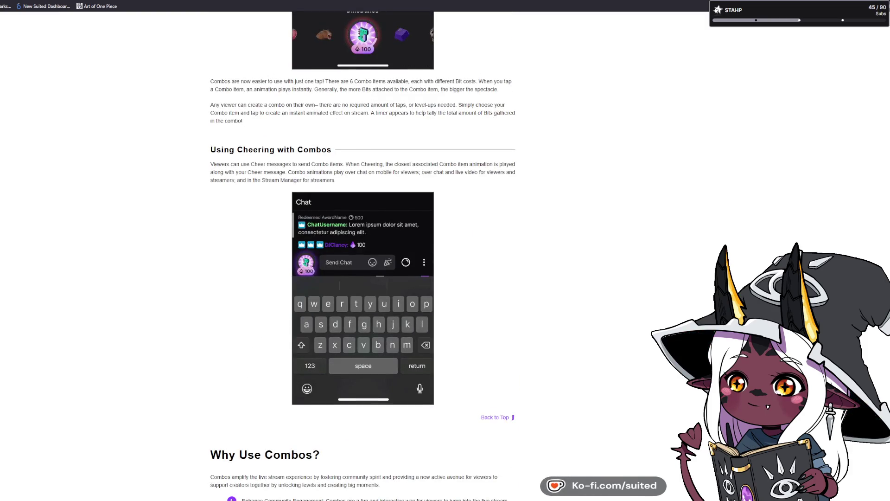
{"action": "scroll", "coordinate": [363, 255], "scroll_direction": "down", "scroll_amount": 5}
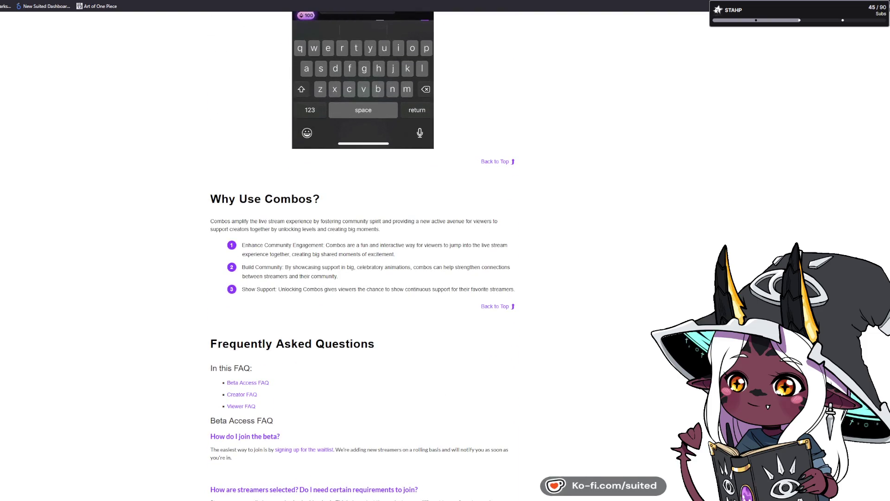
{"action": "scroll", "coordinate": [363, 254], "scroll_direction": "down", "scroll_amount": 5}
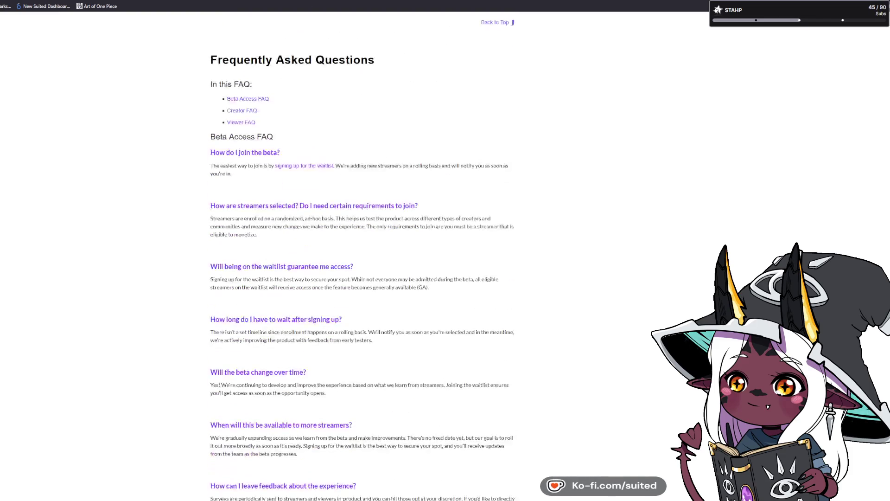
{"action": "scroll", "coordinate": [363, 255], "scroll_direction": "up", "scroll_amount": 15}
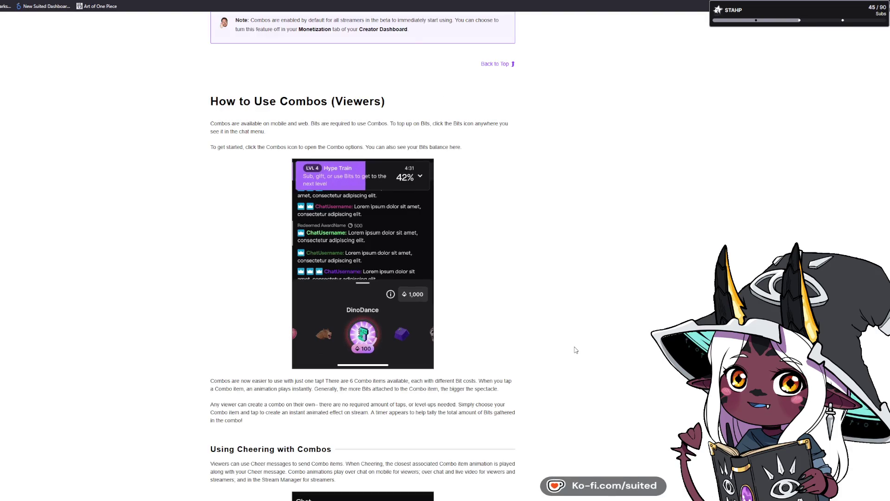
{"action": "scroll", "coordinate": [575, 349], "scroll_direction": "down", "scroll_amount": 1}
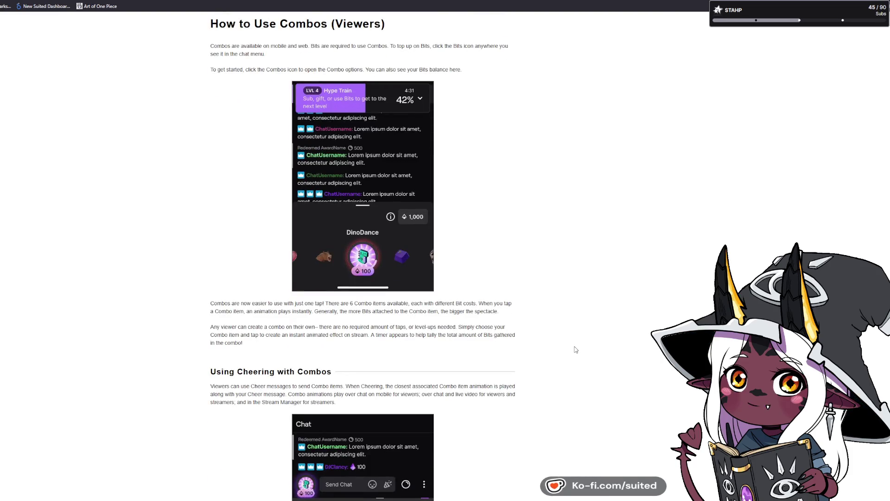
{"action": "scroll", "coordinate": [550, 323], "scroll_direction": "down", "scroll_amount": 1}
{"action": "scroll", "coordinate": [422, 330], "scroll_direction": "down", "scroll_amount": 1}
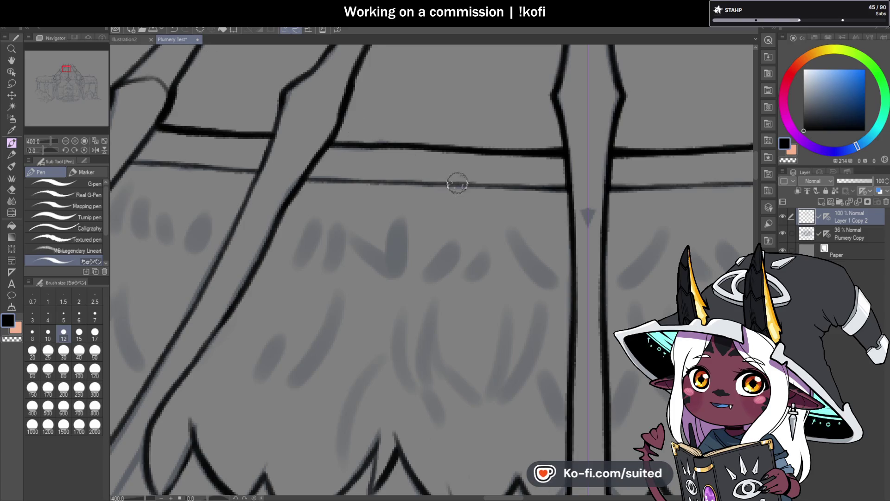
- Ink a short line, a V-shaped stroke and a long curve over the sketch beside the left round window
{"action": "scroll", "coordinate": [419, 201], "scroll_direction": "down", "scroll_amount": 5}
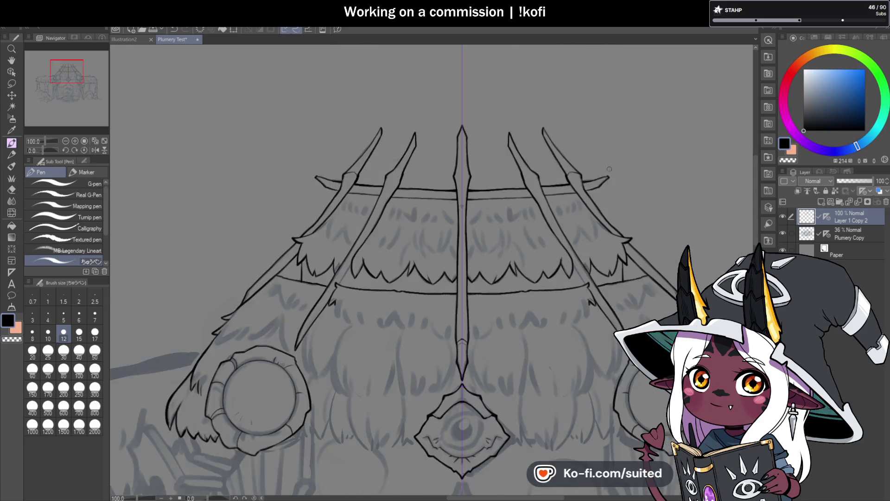
{"action": "scroll", "coordinate": [630, 248], "scroll_direction": "down", "scroll_amount": 1}
{"action": "scroll", "coordinate": [446, 311], "scroll_direction": "up", "scroll_amount": 5}
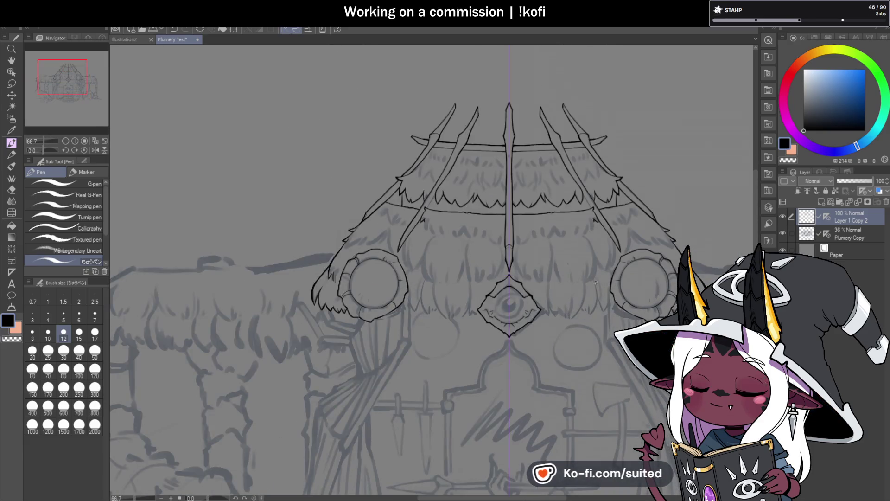
{"action": "scroll", "coordinate": [369, 259], "scroll_direction": "up", "scroll_amount": 3}
{"action": "left_click_drag", "start_coordinate": [349, 254], "coordinate": [374, 284]}
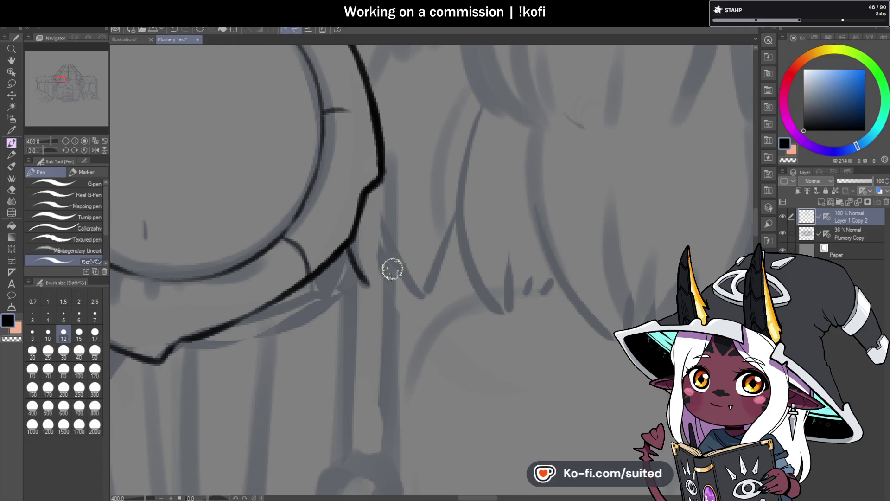
{"action": "mouse_move", "coordinate": [383, 257]}
{"action": "left_mouse_down"}
{"action": "mouse_move", "coordinate": [423, 292]}
{"action": "mouse_move", "coordinate": [453, 218]}
{"action": "left_mouse_up"}
{"action": "mouse_move", "coordinate": [481, 109]}
{"action": "left_mouse_down"}
{"action": "mouse_move", "coordinate": [454, 220]}
{"action": "mouse_move", "coordinate": [503, 312]}
{"action": "left_mouse_up"}
{"action": "scroll", "coordinate": [413, 195], "scroll_direction": "down", "scroll_amount": 4}
{"action": "scroll", "coordinate": [492, 255], "scroll_direction": "up", "scroll_amount": 2}
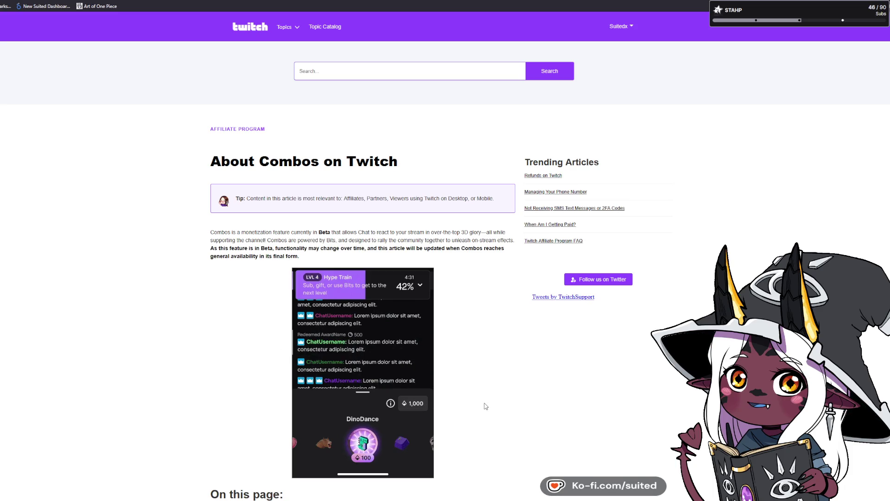
{"action": "scroll", "coordinate": [485, 407], "scroll_direction": "down", "scroll_amount": 3}
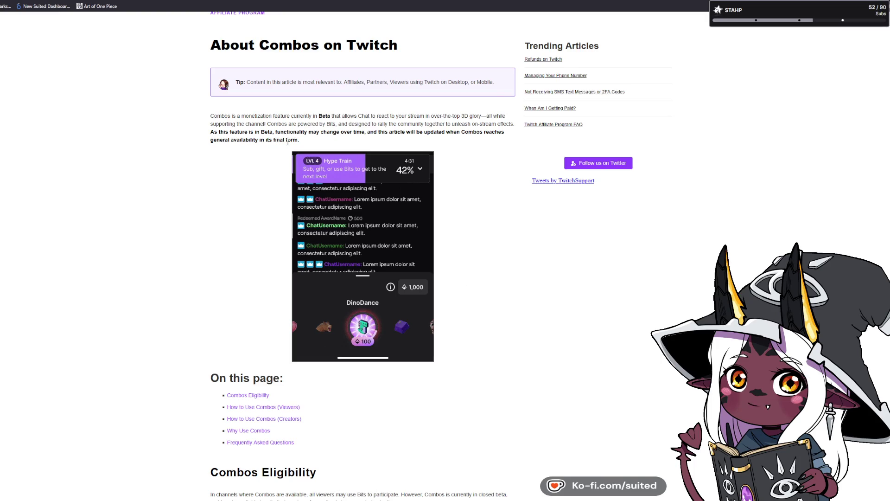
{"action": "scroll", "coordinate": [252, 137], "scroll_direction": "down", "scroll_amount": 5}
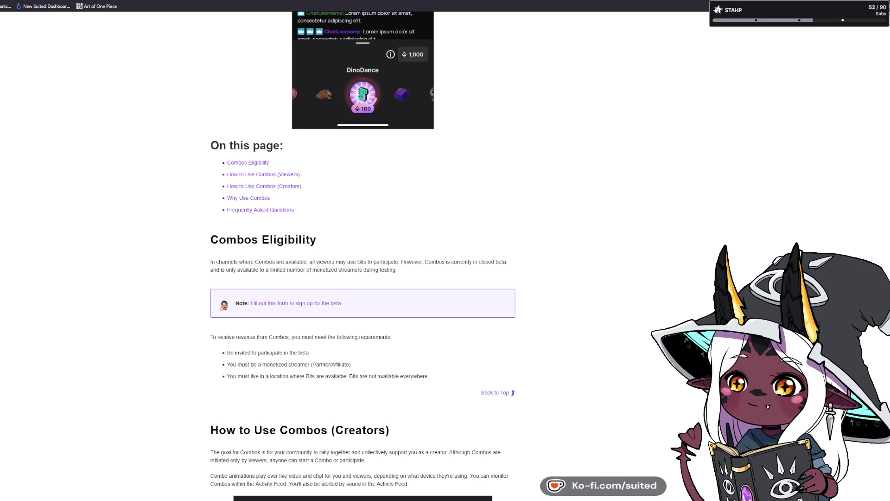
- Scroll the Combos article down to 'Using Cheering with Combos' and its chat-with-keyboard screenshot
{"action": "scroll", "coordinate": [370, 324], "scroll_direction": "up", "scroll_amount": 2}
{"action": "scroll", "coordinate": [394, 334], "scroll_direction": "down", "scroll_amount": 4}
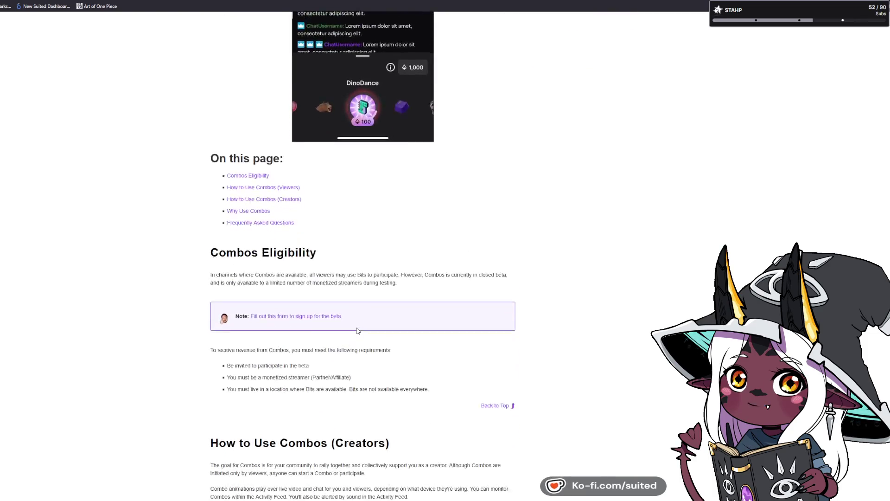
{"action": "scroll", "coordinate": [602, 388], "scroll_direction": "down", "scroll_amount": 3}
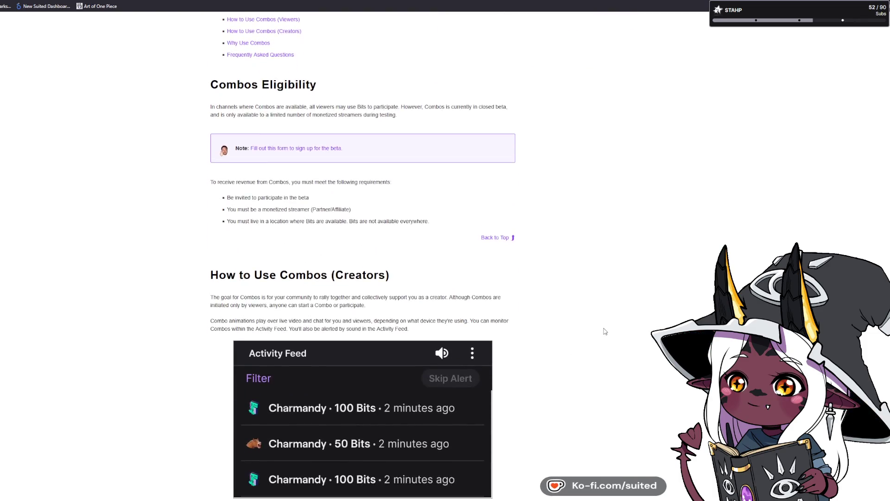
{"action": "scroll", "coordinate": [605, 331], "scroll_direction": "up", "scroll_amount": 2}
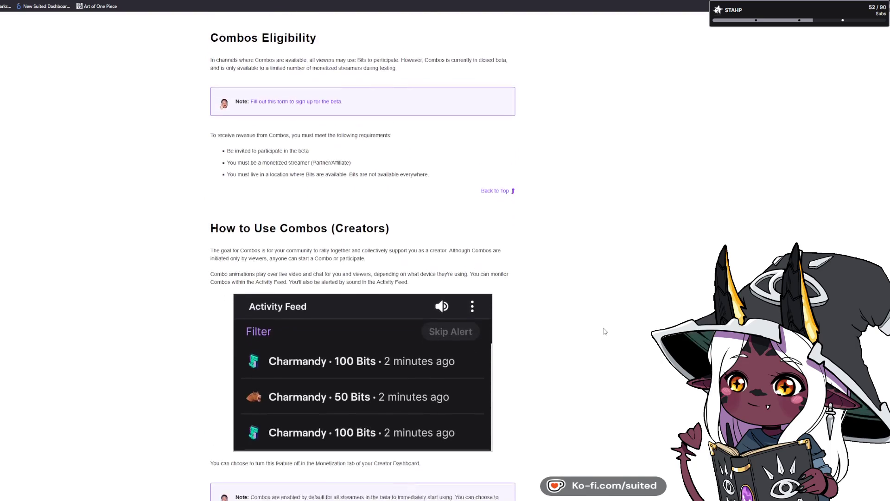
{"action": "scroll", "coordinate": [604, 331], "scroll_direction": "down", "scroll_amount": 5}
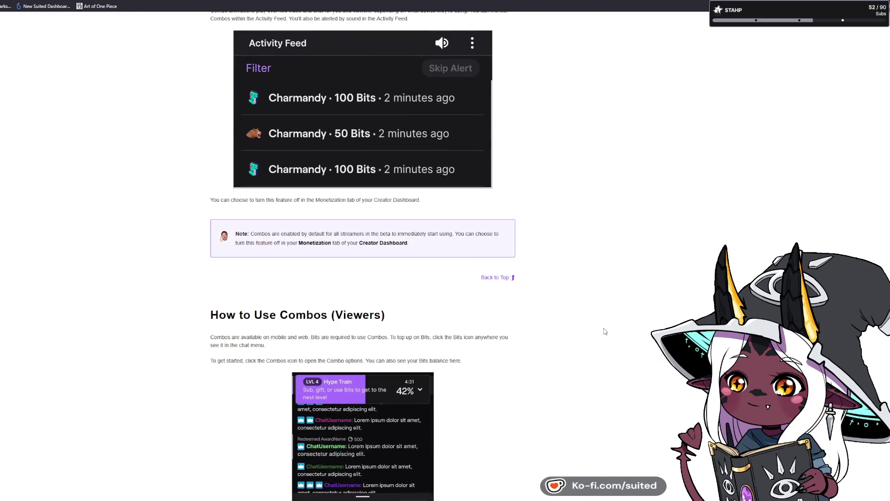
{"action": "scroll", "coordinate": [602, 332], "scroll_direction": "down", "scroll_amount": 6}
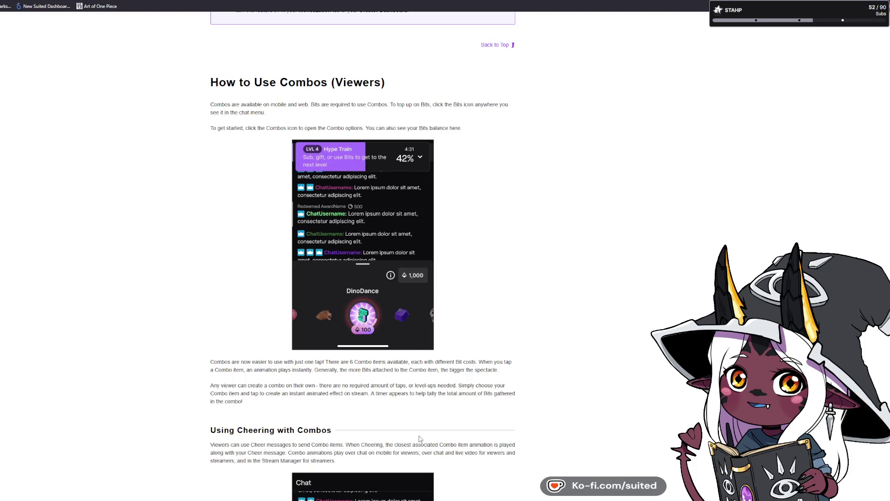
{"action": "scroll", "coordinate": [579, 391], "scroll_direction": "down", "scroll_amount": 4}
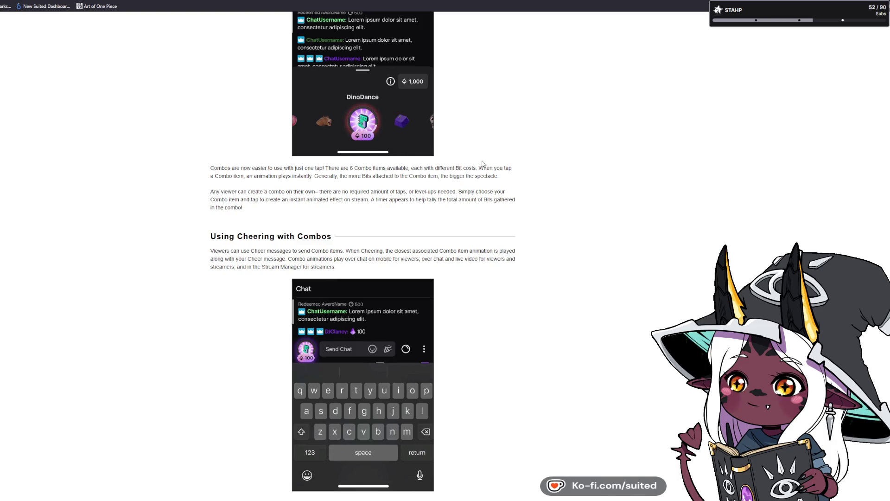
{"action": "scroll", "coordinate": [504, 345], "scroll_direction": "up", "scroll_amount": 2}
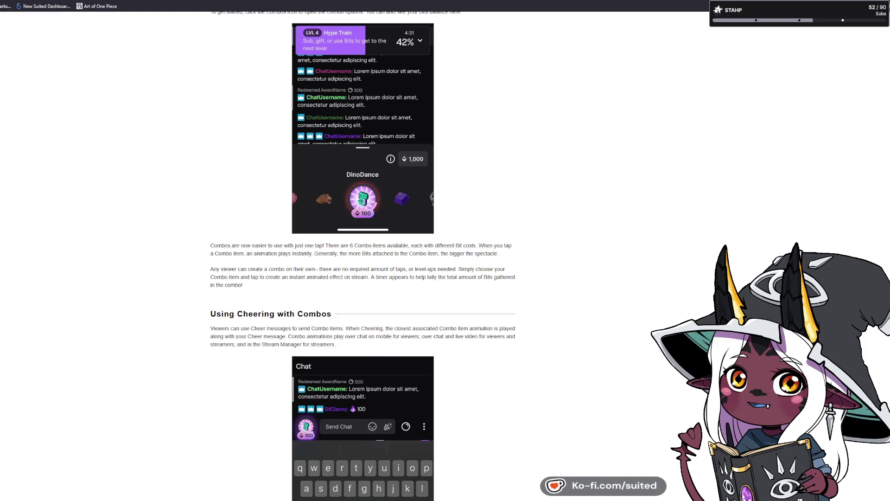
- Return to 'How to Use Combos (Viewers)' and enlarge the Combos chat screenshot
{"action": "scroll", "coordinate": [326, 234], "scroll_direction": "up", "scroll_amount": 3}
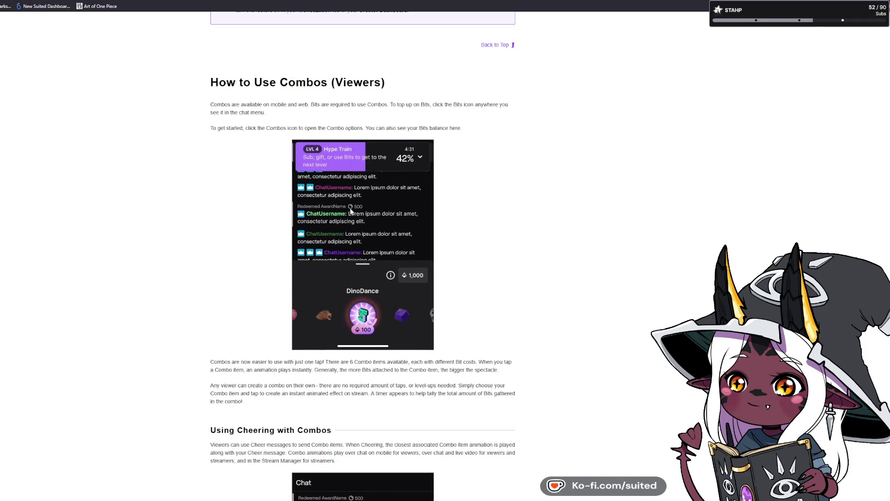
{"action": "left_click", "coordinate": [417, 343]}
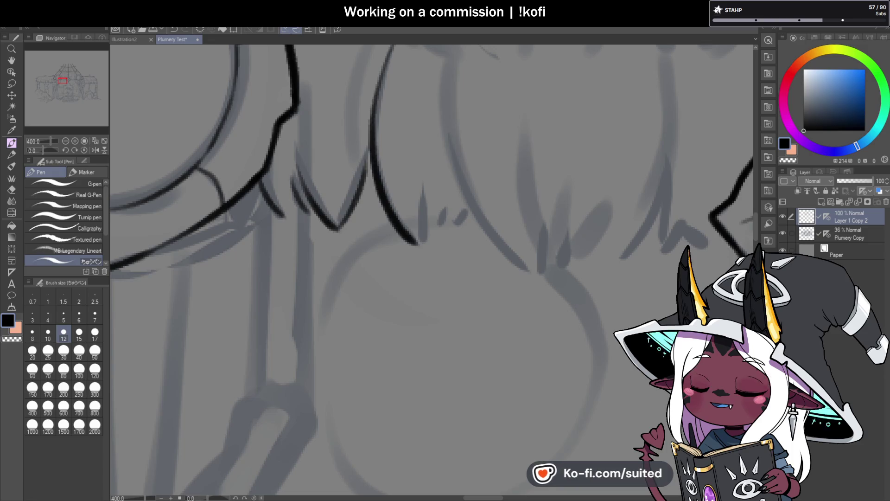
- Erase the stray diagonal fringe stroke, save, and redraw the fringe lines down to the V's base
{"action": "mouse_move", "coordinate": [359, 190]}
{"action": "left_mouse_down"}
{"action": "mouse_move", "coordinate": [338, 198]}
{"action": "mouse_move", "coordinate": [347, 223]}
{"action": "left_mouse_up"}
{"action": "key", "text": "ctrl+s"}
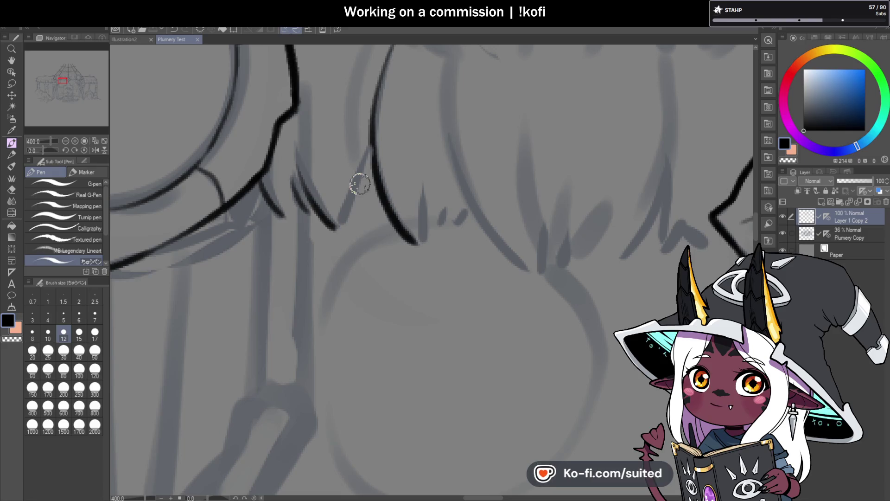
{"action": "left_click_drag", "start_coordinate": [338, 219], "coordinate": [358, 199]}
{"action": "left_click_drag", "start_coordinate": [335, 226], "coordinate": [371, 148]}
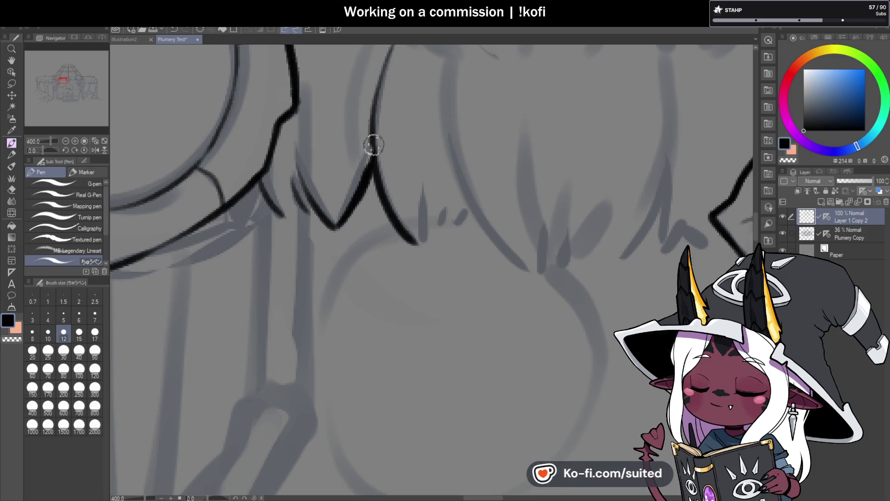
{"action": "mouse_move", "coordinate": [299, 173]}
{"action": "left_mouse_down"}
{"action": "mouse_move", "coordinate": [323, 216]}
{"action": "mouse_move", "coordinate": [361, 139]}
{"action": "left_mouse_up"}
- Ink zigzag spikes and a long curve along the thatch fringe toward the eye emblem
{"action": "left_click_drag", "start_coordinate": [361, 197], "coordinate": [381, 165]}
{"action": "mouse_move", "coordinate": [394, 133]}
{"action": "left_mouse_down"}
{"action": "mouse_move", "coordinate": [449, 204]}
{"action": "mouse_move", "coordinate": [478, 219]}
{"action": "left_mouse_up"}
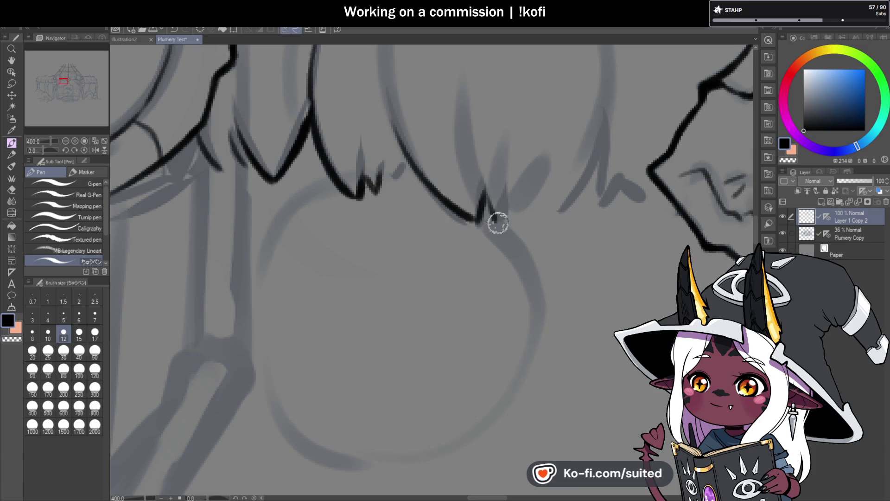
{"action": "scroll", "coordinate": [492, 217], "scroll_direction": "down", "scroll_amount": 5}
{"action": "scroll", "coordinate": [472, 212], "scroll_direction": "up", "scroll_amount": 5}
{"action": "mouse_move", "coordinate": [407, 227]}
{"action": "left_mouse_down"}
{"action": "mouse_move", "coordinate": [459, 139]}
{"action": "mouse_move", "coordinate": [460, 213]}
{"action": "left_mouse_up"}
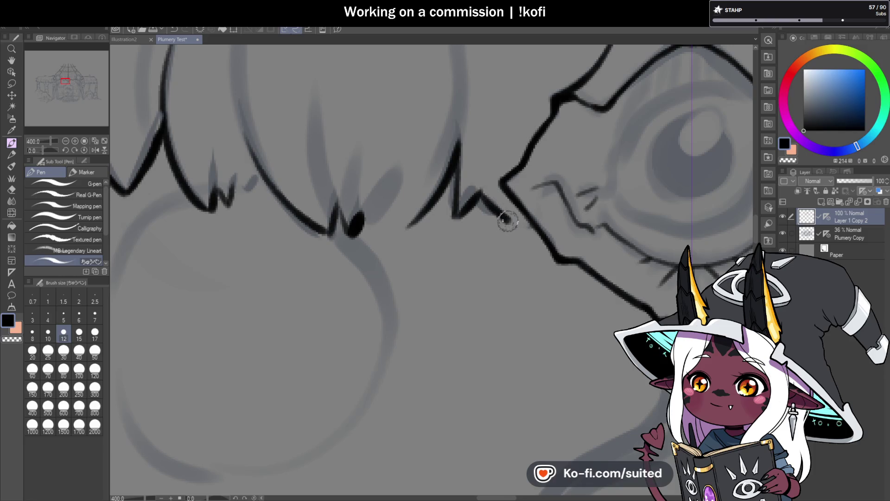
{"action": "scroll", "coordinate": [419, 209], "scroll_direction": "down", "scroll_amount": 5}
{"action": "scroll", "coordinate": [420, 209], "scroll_direction": "down", "scroll_amount": 3}
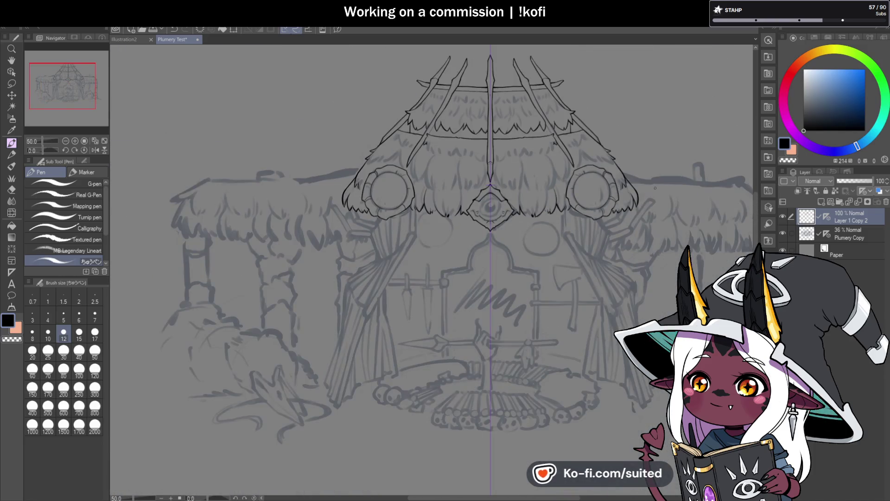
- Save the Plumery Test drawing and zoom out to see the whole hut, then back in
{"action": "scroll", "coordinate": [573, 202], "scroll_direction": "up", "scroll_amount": 2}
{"action": "key", "text": "ctrl+s"}
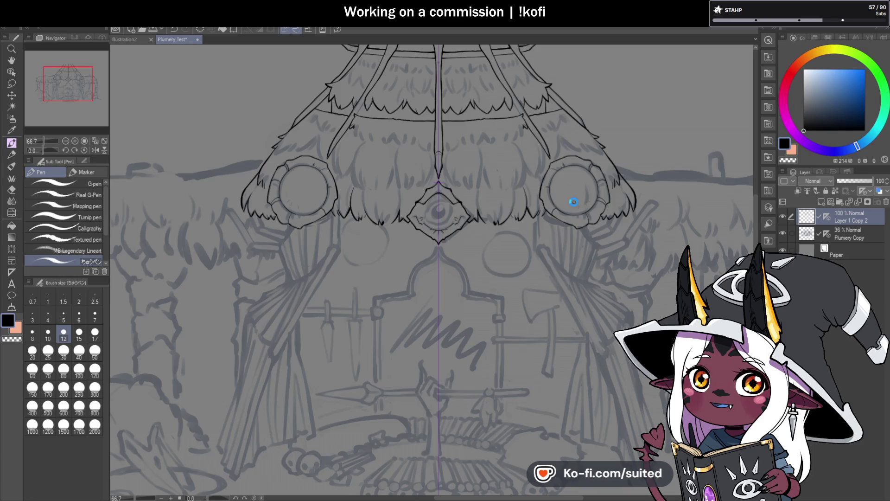
{"action": "scroll", "coordinate": [573, 202], "scroll_direction": "down", "scroll_amount": 2}
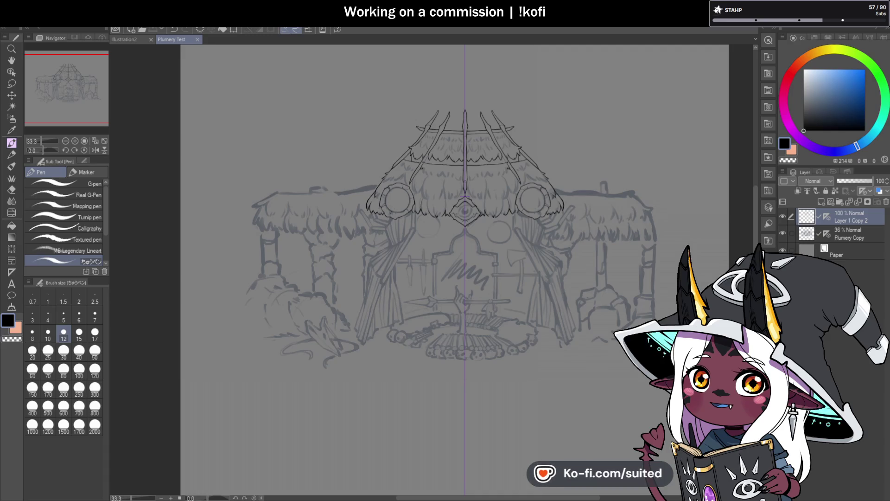
{"action": "scroll", "coordinate": [417, 222], "scroll_direction": "up", "scroll_amount": 5}
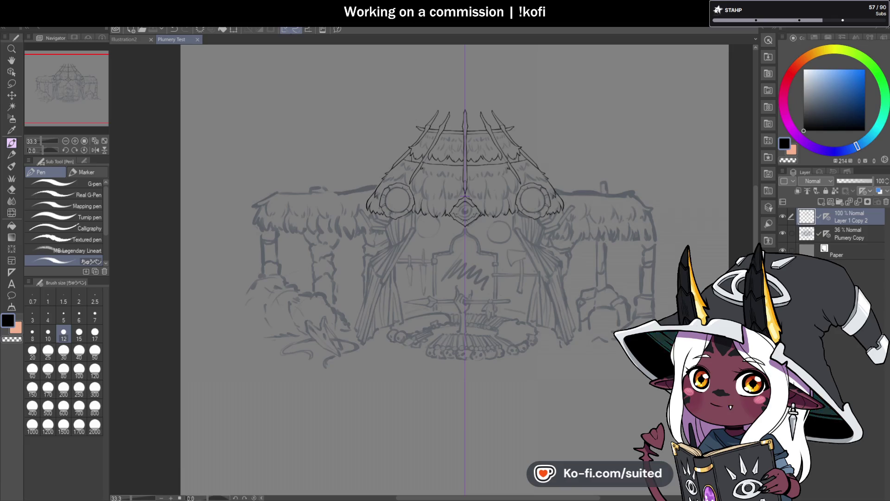
{"action": "scroll", "coordinate": [421, 199], "scroll_direction": "up", "scroll_amount": 1}
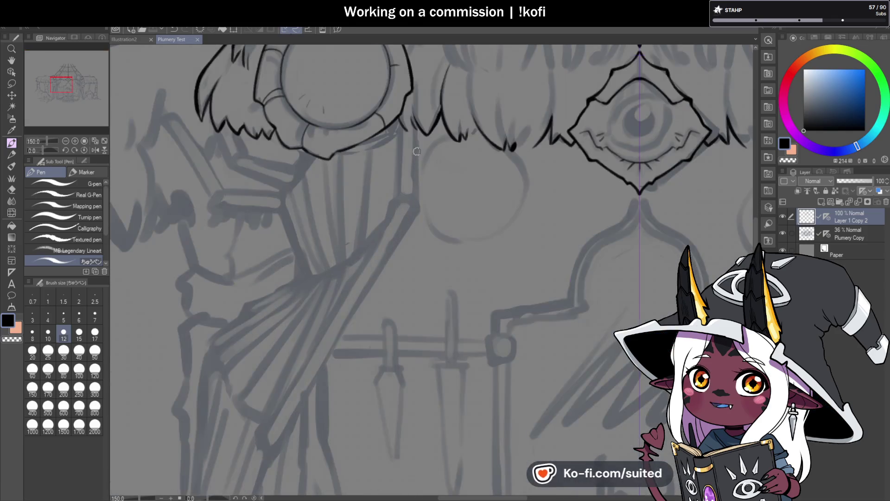
- Add a small ink mark beside the round window and zoom in on the left pole
{"action": "left_click", "coordinate": [418, 134]}
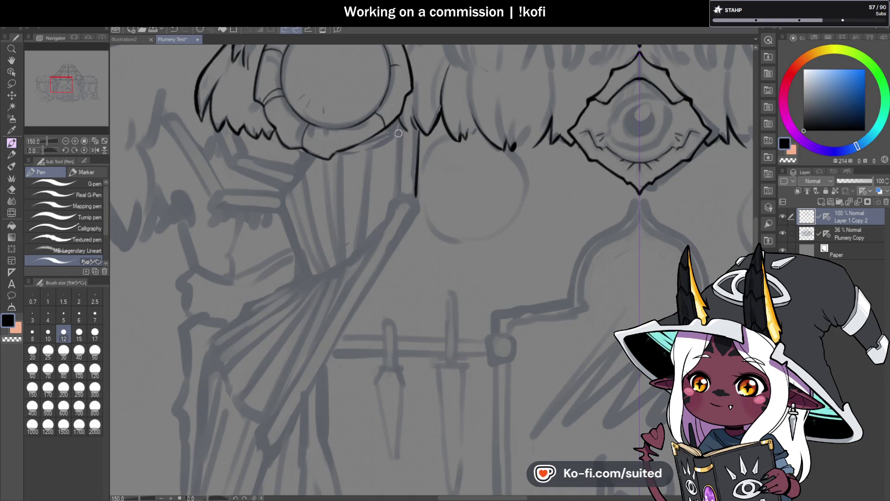
{"action": "scroll", "coordinate": [413, 158], "scroll_direction": "down", "scroll_amount": 3}
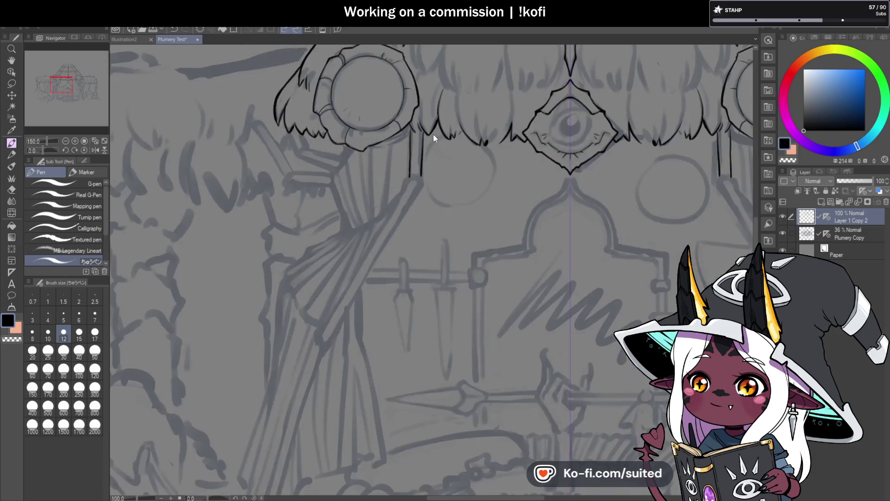
{"action": "scroll", "coordinate": [412, 194], "scroll_direction": "up", "scroll_amount": 4}
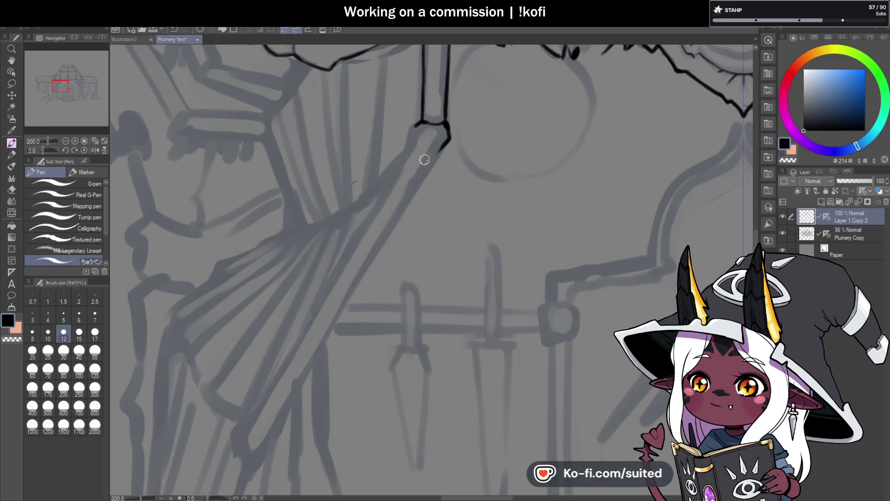
{"action": "scroll", "coordinate": [417, 150], "scroll_direction": "down", "scroll_amount": 3}
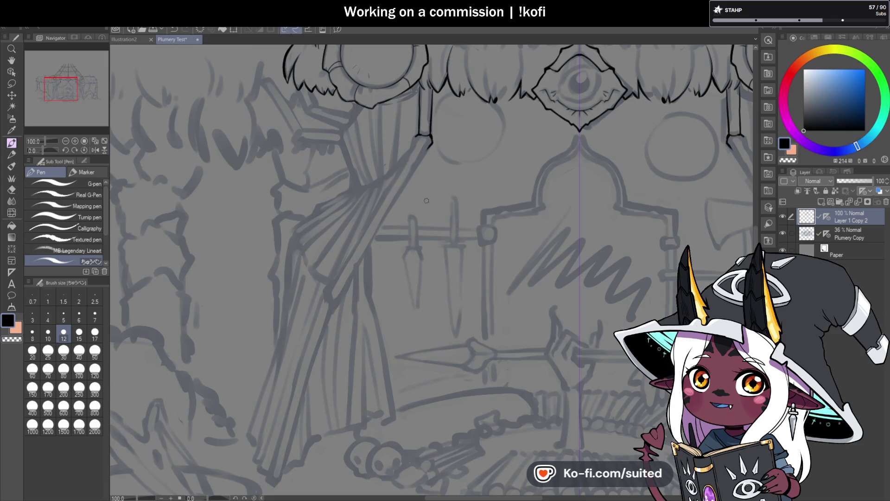
{"action": "scroll", "coordinate": [426, 200], "scroll_direction": "up", "scroll_amount": 1}
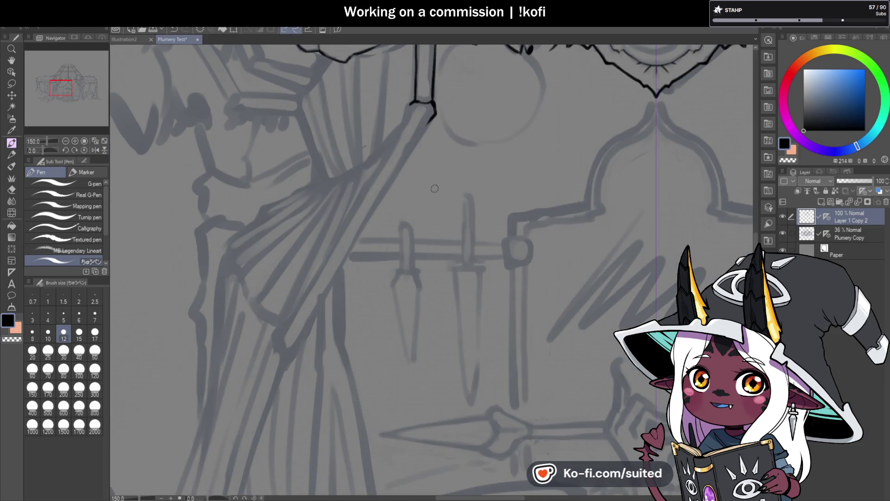
{"action": "scroll", "coordinate": [373, 74], "scroll_direction": "down", "scroll_amount": 1}
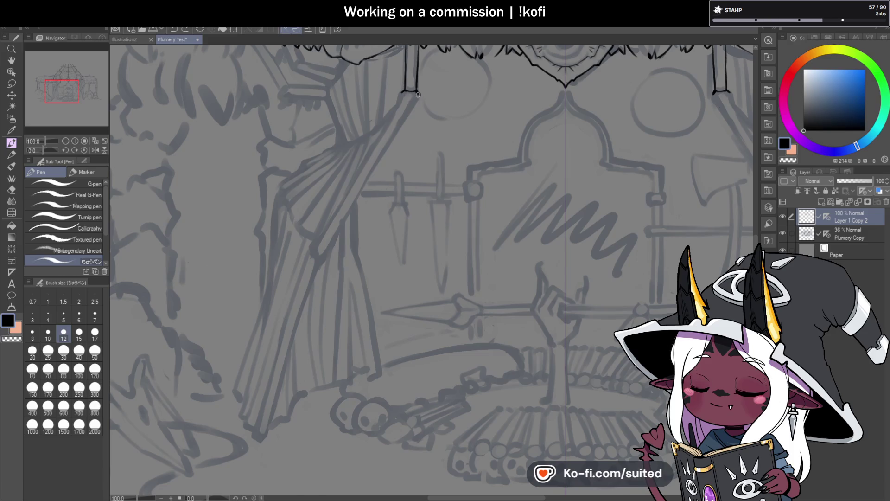
{"action": "scroll", "coordinate": [394, 143], "scroll_direction": "up", "scroll_amount": 1}
- Try several full-length slanted pole strokes from the top bracket, undoing each
{"action": "left_click_drag", "start_coordinate": [414, 110], "coordinate": [307, 286]}
{"action": "scroll", "coordinate": [402, 166], "scroll_direction": "down", "scroll_amount": 1}
{"action": "scroll", "coordinate": [402, 166], "scroll_direction": "up", "scroll_amount": 1}
{"action": "key", "text": "ctrl+z"}
{"action": "left_click_drag", "start_coordinate": [434, 71], "coordinate": [285, 319]}
{"action": "key", "text": "ctrl+z"}
{"action": "mouse_move", "coordinate": [434, 71]}
{"action": "left_mouse_down"}
{"action": "mouse_move", "coordinate": [408, 90]}
{"action": "mouse_move", "coordinate": [324, 248]}
{"action": "mouse_move", "coordinate": [278, 303]}
{"action": "left_mouse_up"}
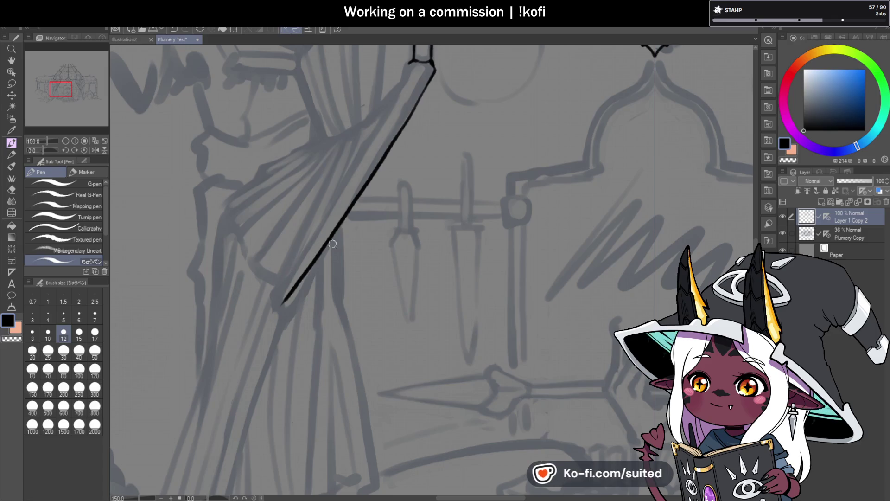
{"action": "key", "text": "ctrl+z"}
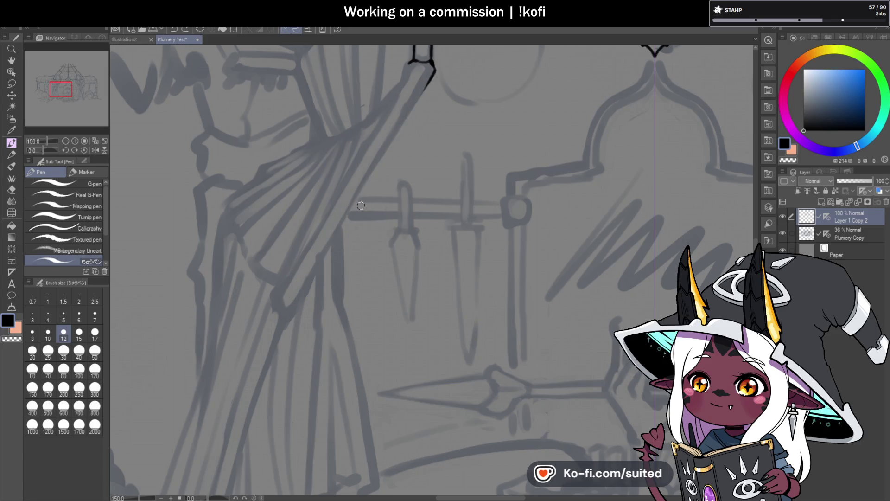
- Ink the pole's first edge from the top bracket down to its bottom
{"action": "left_click_drag", "start_coordinate": [430, 79], "coordinate": [405, 120]}
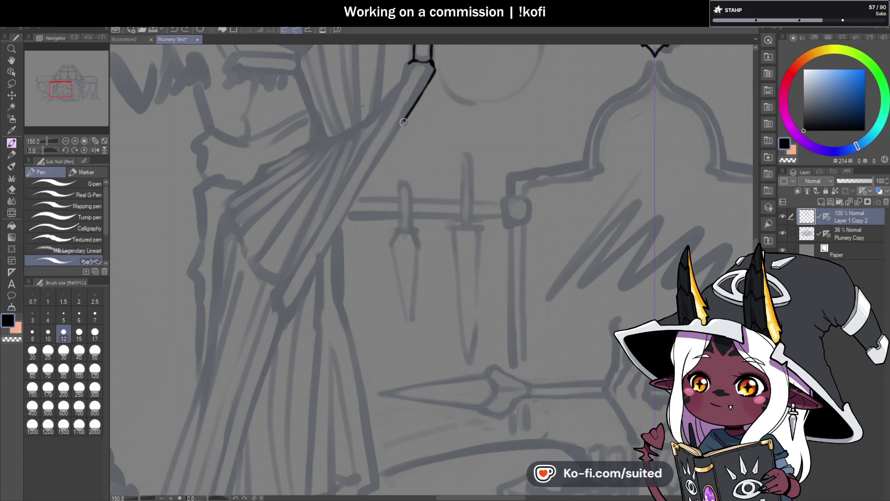
{"action": "left_click_drag", "start_coordinate": [354, 190], "coordinate": [328, 226]}
{"action": "key", "text": "ctrl+z"}
{"action": "left_click_drag", "start_coordinate": [430, 75], "coordinate": [332, 230]}
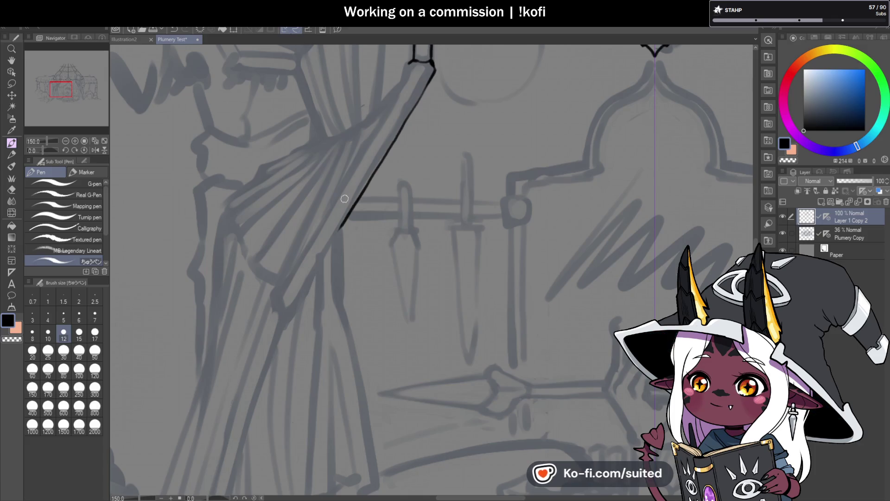
{"action": "scroll", "coordinate": [344, 199], "scroll_direction": "down", "scroll_amount": 2}
{"action": "scroll", "coordinate": [383, 190], "scroll_direction": "up", "scroll_amount": 3}
{"action": "left_click_drag", "start_coordinate": [384, 190], "coordinate": [341, 248]}
{"action": "key", "text": "ctrl+z"}
{"action": "mouse_move", "coordinate": [387, 183]}
{"action": "left_mouse_down"}
{"action": "mouse_move", "coordinate": [312, 306]}
{"action": "mouse_move", "coordinate": [302, 277]}
{"action": "left_mouse_up"}
{"action": "scroll", "coordinate": [334, 237], "scroll_direction": "down", "scroll_amount": 1}
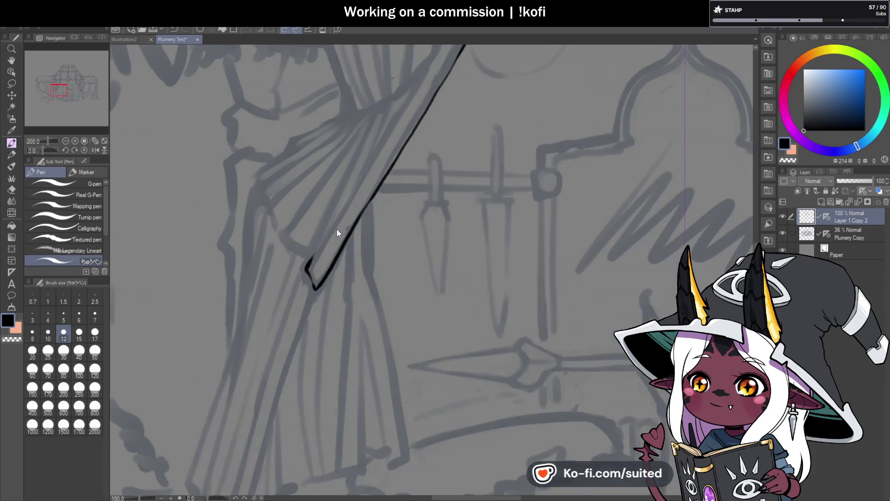
{"action": "scroll", "coordinate": [334, 237], "scroll_direction": "down", "scroll_amount": 3}
{"action": "scroll", "coordinate": [407, 142], "scroll_direction": "up", "scroll_amount": 4}
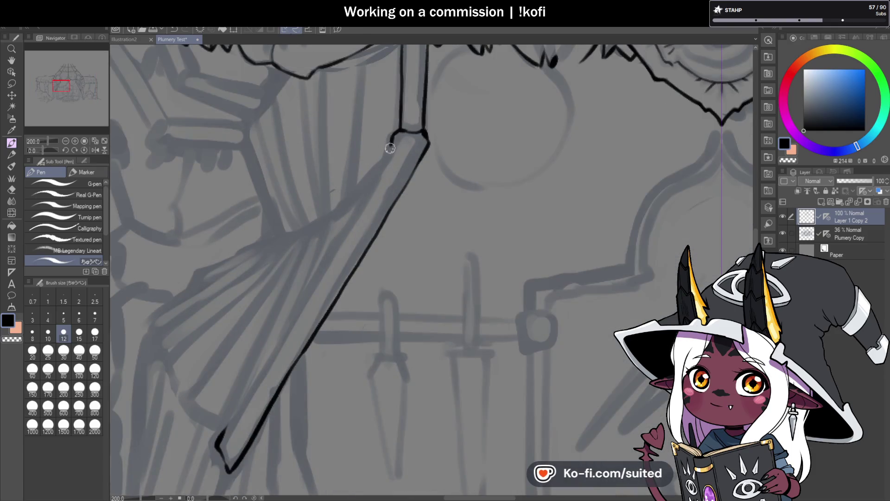
- Ink the rod's other edge as one continuous line from the top junction
{"action": "left_click_drag", "start_coordinate": [387, 157], "coordinate": [304, 297]}
{"action": "key", "text": "ctrl+z"}
{"action": "left_click_drag", "start_coordinate": [392, 139], "coordinate": [246, 406]}
{"action": "scroll", "coordinate": [315, 267], "scroll_direction": "up", "scroll_amount": 2}
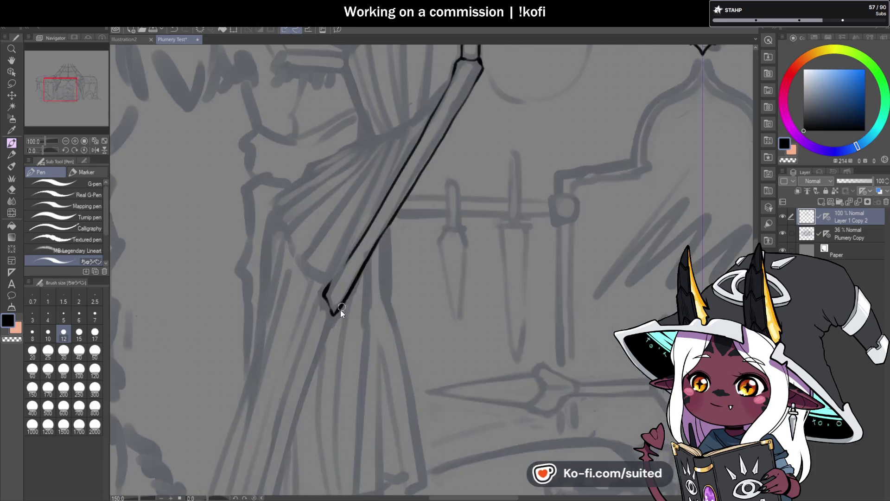
{"action": "key", "text": "ctrl+z"}
{"action": "mouse_move", "coordinate": [356, 185]}
{"action": "left_mouse_down"}
{"action": "mouse_move", "coordinate": [294, 288]}
{"action": "mouse_move", "coordinate": [294, 328]}
{"action": "left_mouse_up"}
{"action": "scroll", "coordinate": [295, 328], "scroll_direction": "down", "scroll_amount": 5}
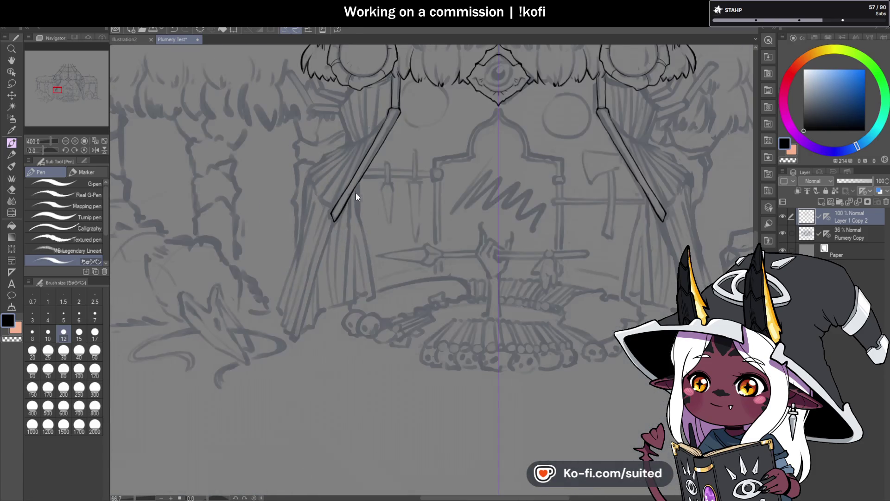
- Undo the last post stroke and touch up the ink at the post and pole junction
{"action": "scroll", "coordinate": [391, 75], "scroll_direction": "up", "scroll_amount": 3}
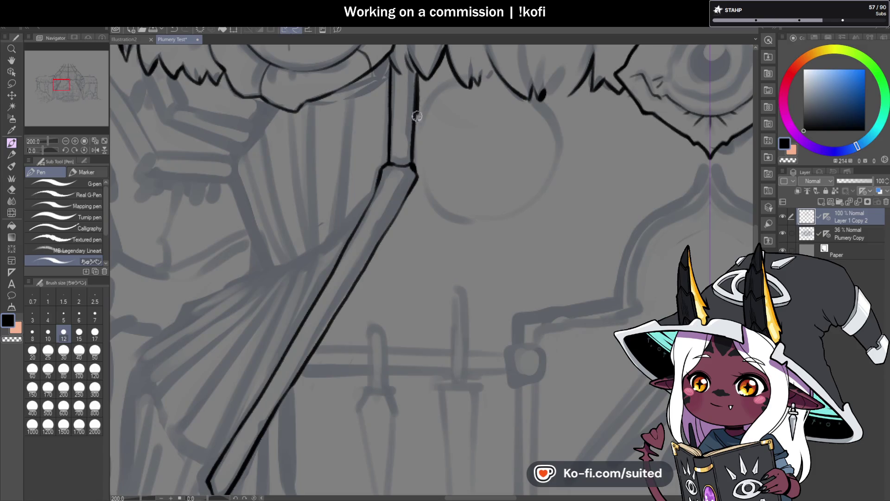
{"action": "key", "text": "ctrl+z"}
{"action": "left_click_drag", "start_coordinate": [412, 160], "coordinate": [416, 180]}
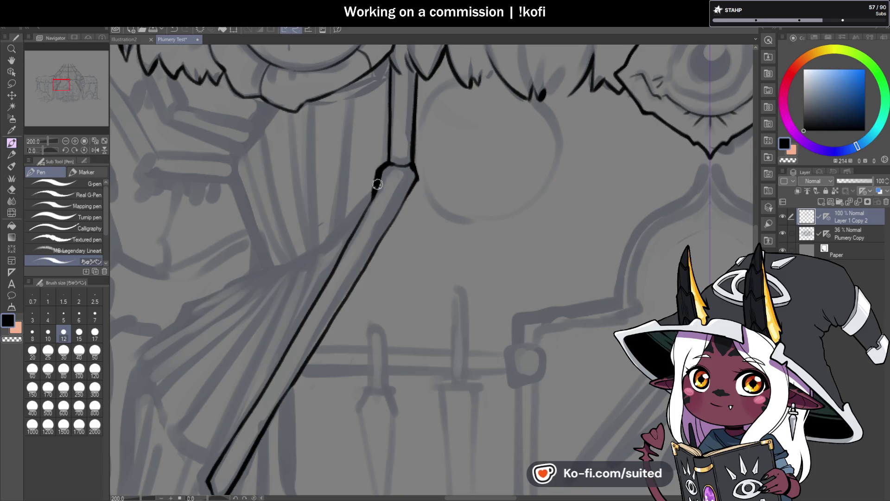
{"action": "scroll", "coordinate": [416, 119], "scroll_direction": "down", "scroll_amount": 1}
{"action": "scroll", "coordinate": [415, 120], "scroll_direction": "up", "scroll_amount": 1}
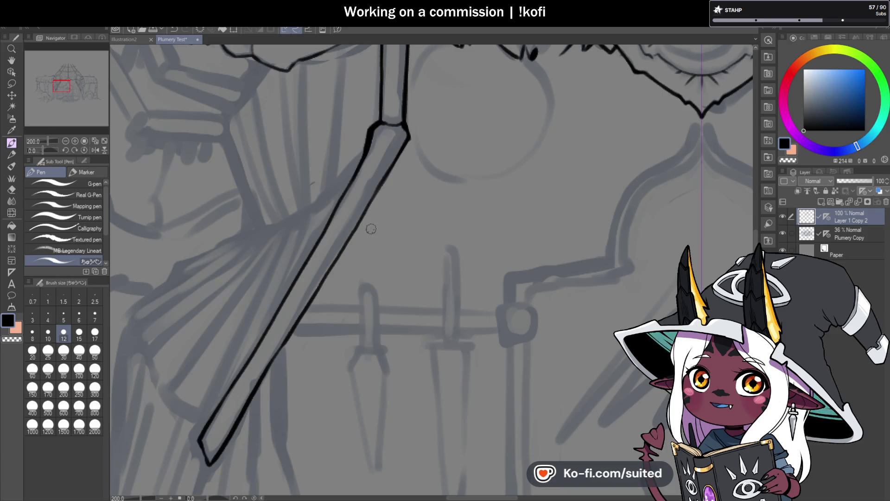
{"action": "scroll", "coordinate": [423, 139], "scroll_direction": "down", "scroll_amount": 4}
{"action": "scroll", "coordinate": [360, 127], "scroll_direction": "up", "scroll_amount": 3}
{"action": "scroll", "coordinate": [360, 126], "scroll_direction": "up", "scroll_amount": 1}
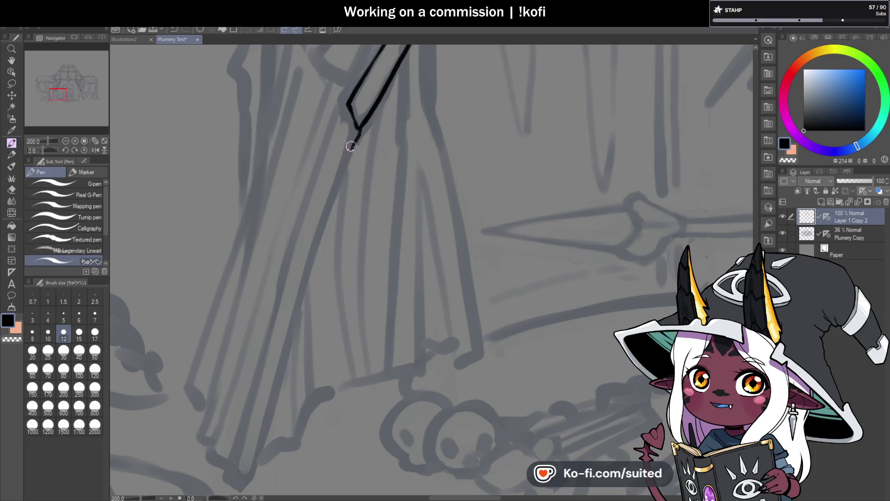
- Draw a long line from the pole's tip down along the curtain, redoing a misplaced attempt
{"action": "left_click_drag", "start_coordinate": [352, 141], "coordinate": [294, 294]}
{"action": "key", "text": "ctrl+z"}
{"action": "left_click_drag", "start_coordinate": [352, 146], "coordinate": [241, 486]}
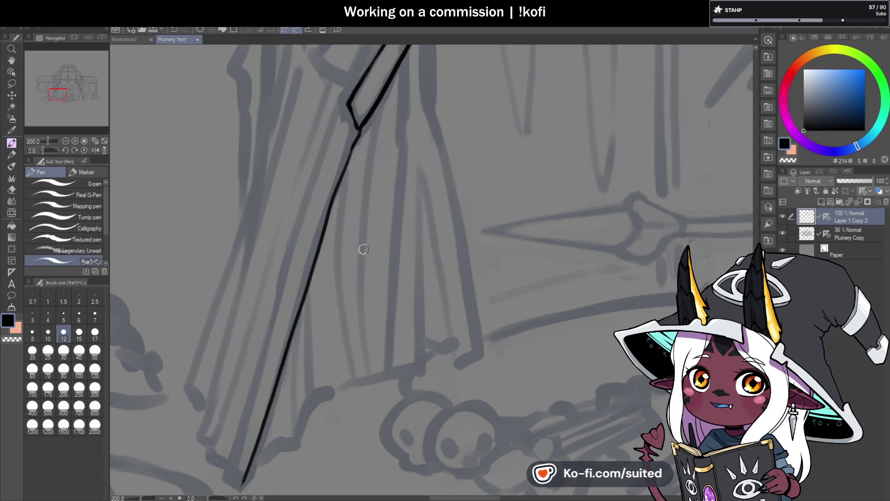
{"action": "scroll", "coordinate": [455, 183], "scroll_direction": "down", "scroll_amount": 4}
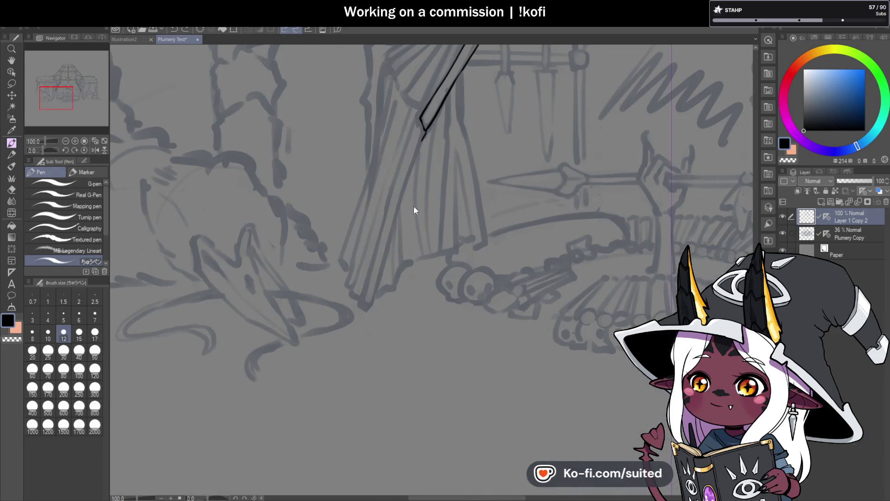
- Ink a second line beside the first, from below the pole tip down the curtain, redrawing rejected strokes
{"action": "scroll", "coordinate": [417, 129], "scroll_direction": "up", "scroll_amount": 4}
{"action": "mouse_move", "coordinate": [409, 129]}
{"action": "left_mouse_down"}
{"action": "mouse_move", "coordinate": [363, 228]}
{"action": "mouse_move", "coordinate": [347, 309]}
{"action": "left_mouse_up"}
{"action": "key", "text": "ctrl+z"}
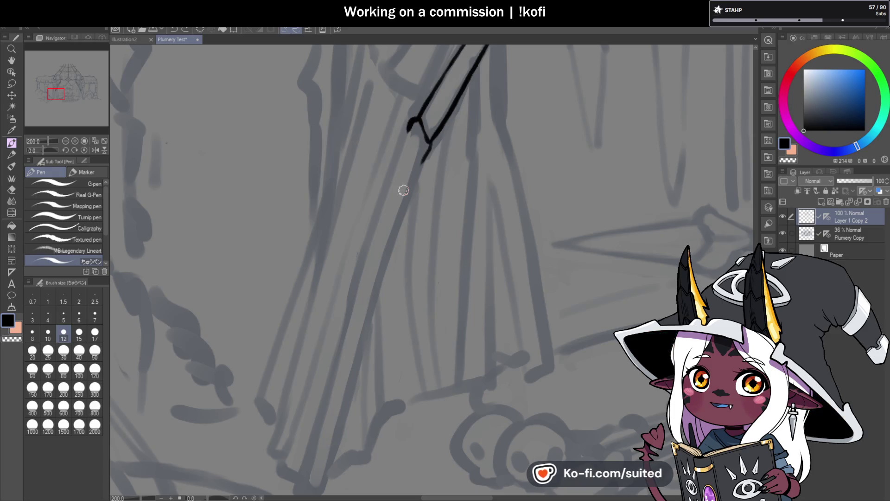
{"action": "scroll", "coordinate": [403, 190], "scroll_direction": "down", "scroll_amount": 1}
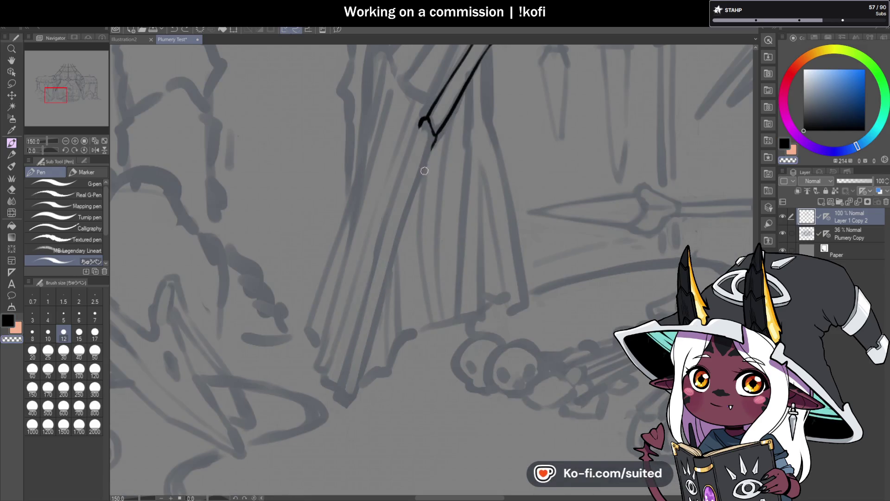
{"action": "left_click_drag", "start_coordinate": [433, 139], "coordinate": [349, 400]}
{"action": "key", "text": "ctrl+z"}
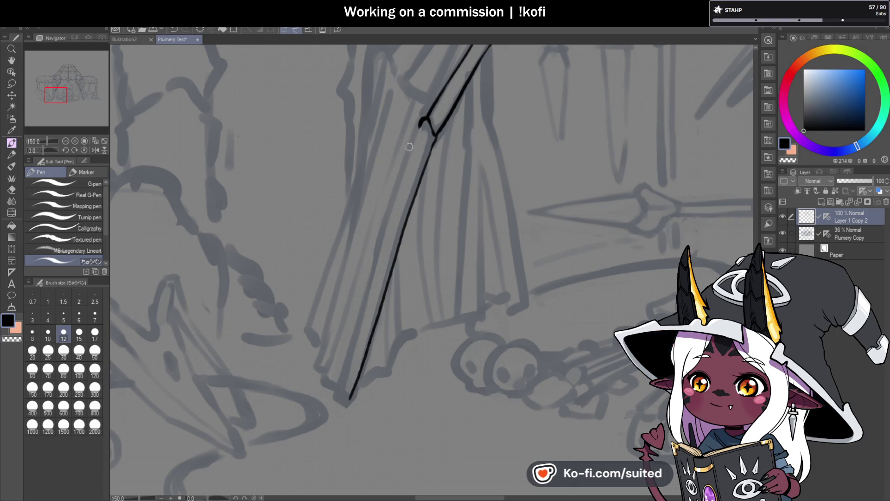
{"action": "left_click_drag", "start_coordinate": [421, 121], "coordinate": [412, 143]}
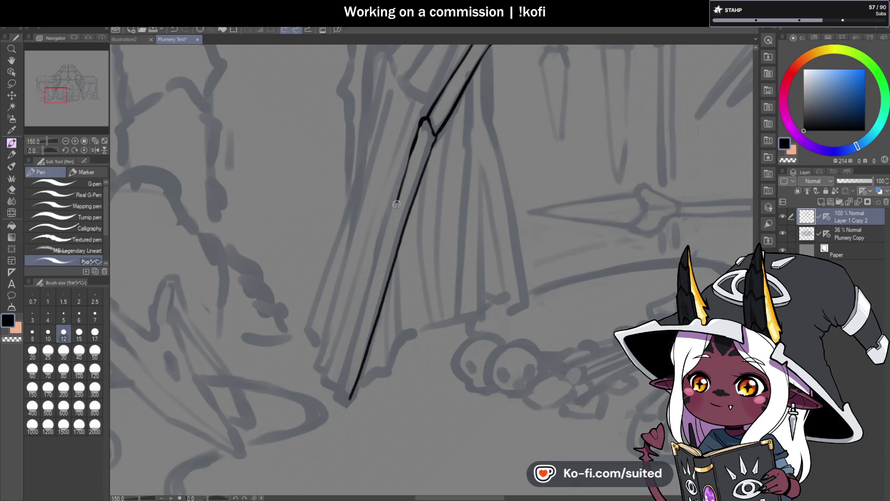
{"action": "left_click_drag", "start_coordinate": [367, 302], "coordinate": [360, 330]}
{"action": "key", "text": "ctrl+z"}
{"action": "left_click_drag", "start_coordinate": [390, 226], "coordinate": [366, 304]}
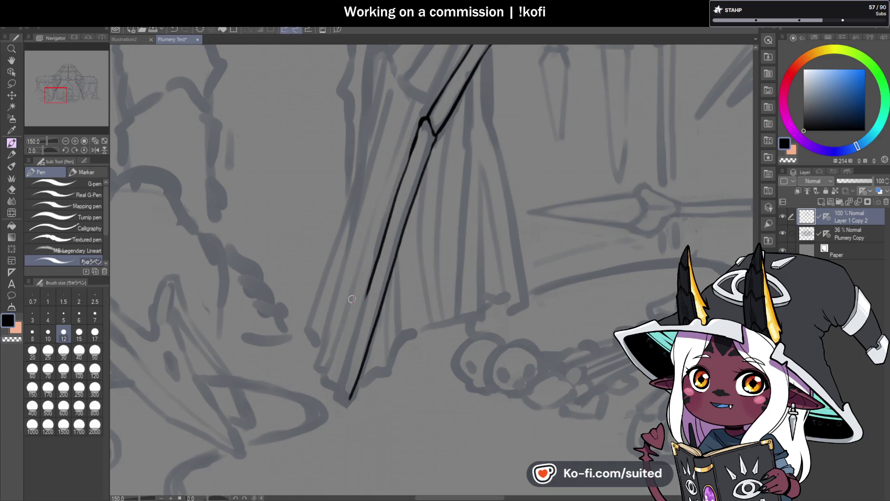
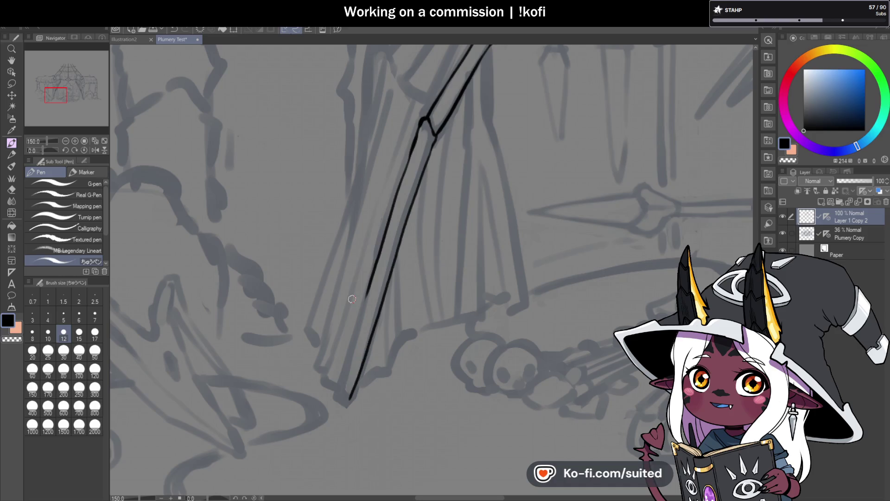
- Undo the stray upper stroke and ink the lower tent pole's second edge
{"action": "scroll", "coordinate": [427, 232], "scroll_direction": "up", "scroll_amount": 2}
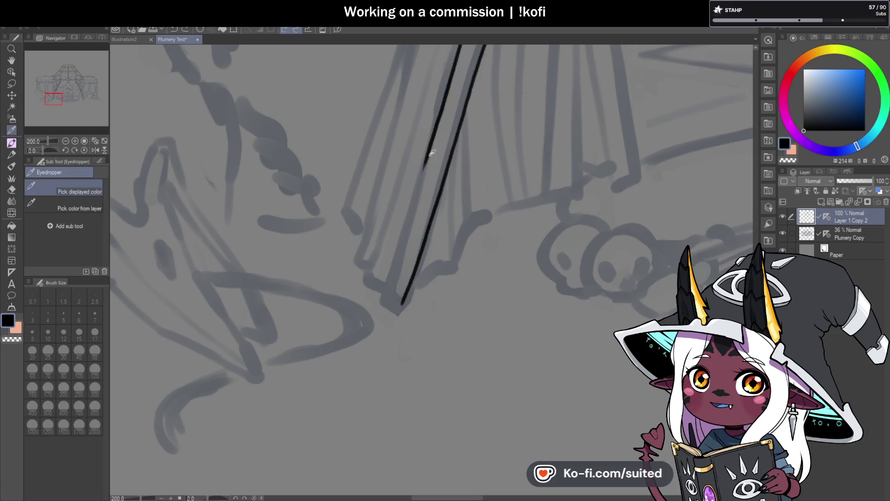
{"action": "key", "text": "alt"}
{"action": "key", "text": "ctrl+z"}
{"action": "key", "text": "p"}
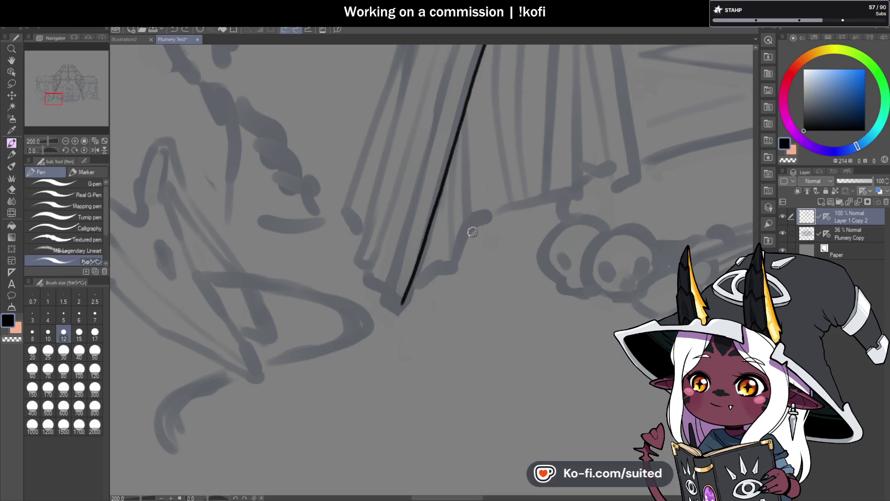
{"action": "left_click_drag", "start_coordinate": [461, 45], "coordinate": [383, 299]}
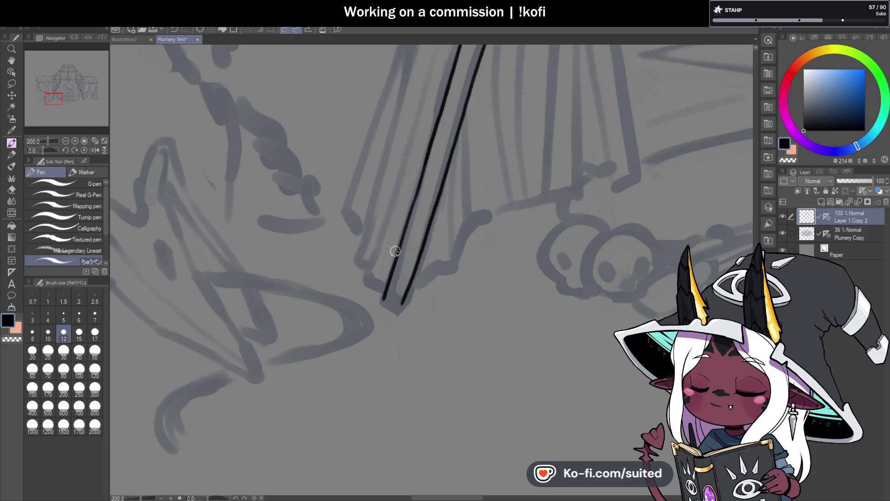
- Redraw the pole's lower end joining both edges, and extend the right edge from the joint
{"action": "scroll", "coordinate": [406, 307], "scroll_direction": "down", "scroll_amount": 1}
{"action": "scroll", "coordinate": [406, 307], "scroll_direction": "up", "scroll_amount": 4}
{"action": "key", "text": "ctrl+z"}
{"action": "mouse_move", "coordinate": [394, 169]}
{"action": "left_mouse_down"}
{"action": "mouse_move", "coordinate": [363, 259]}
{"action": "mouse_move", "coordinate": [389, 270]}
{"action": "mouse_move", "coordinate": [415, 216]}
{"action": "left_mouse_up"}
{"action": "scroll", "coordinate": [391, 221], "scroll_direction": "down", "scroll_amount": 4}
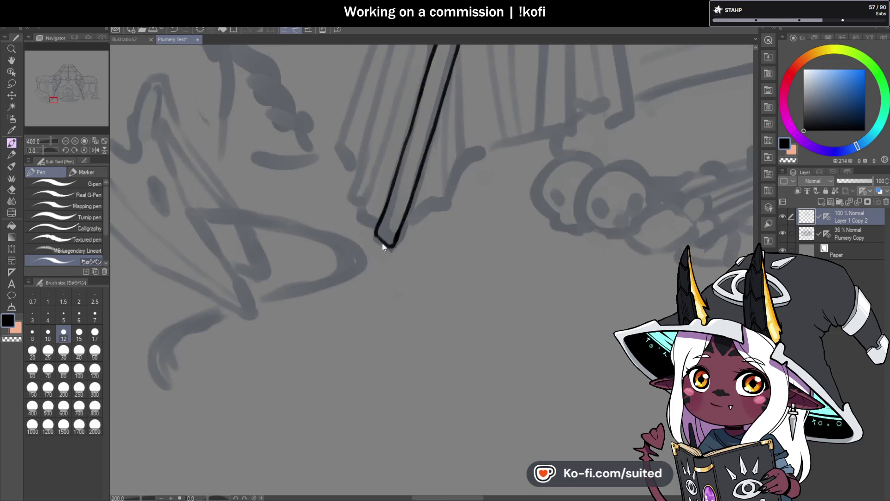
{"action": "scroll", "coordinate": [403, 143], "scroll_direction": "up", "scroll_amount": 3}
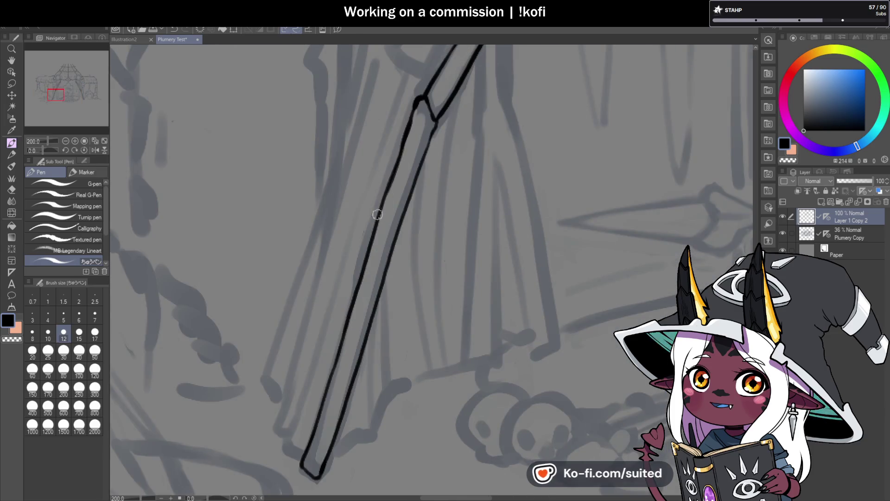
{"action": "left_click_drag", "start_coordinate": [435, 123], "coordinate": [427, 147]}
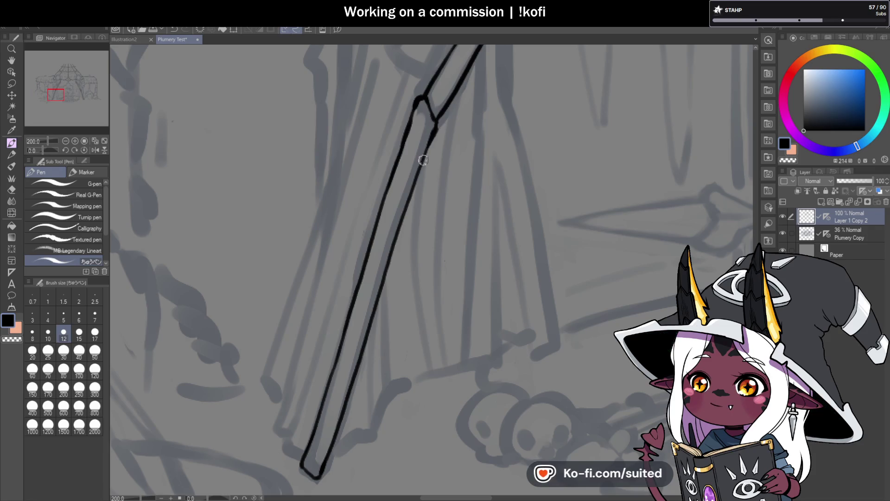
- Thicken the thatch fringe line above the pole with a zigzag tip
{"action": "scroll", "coordinate": [423, 226], "scroll_direction": "down", "scroll_amount": 3}
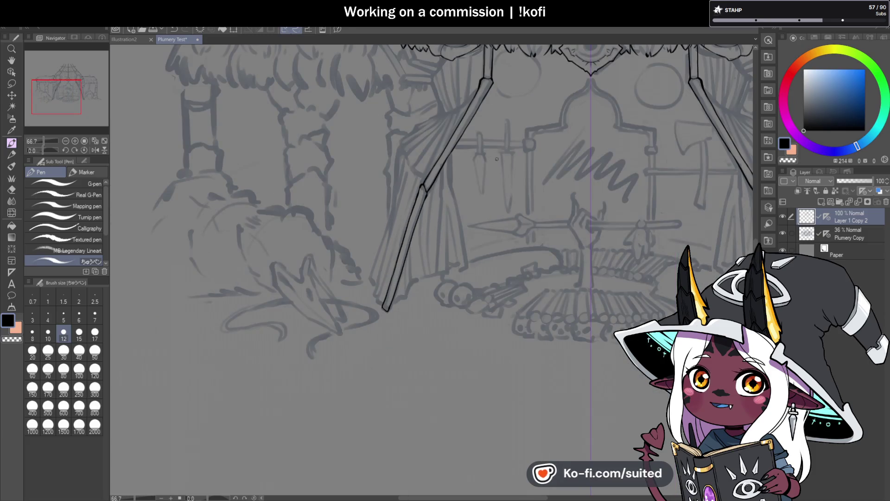
{"action": "scroll", "coordinate": [495, 160], "scroll_direction": "down", "scroll_amount": 1}
{"action": "scroll", "coordinate": [457, 94], "scroll_direction": "up", "scroll_amount": 3}
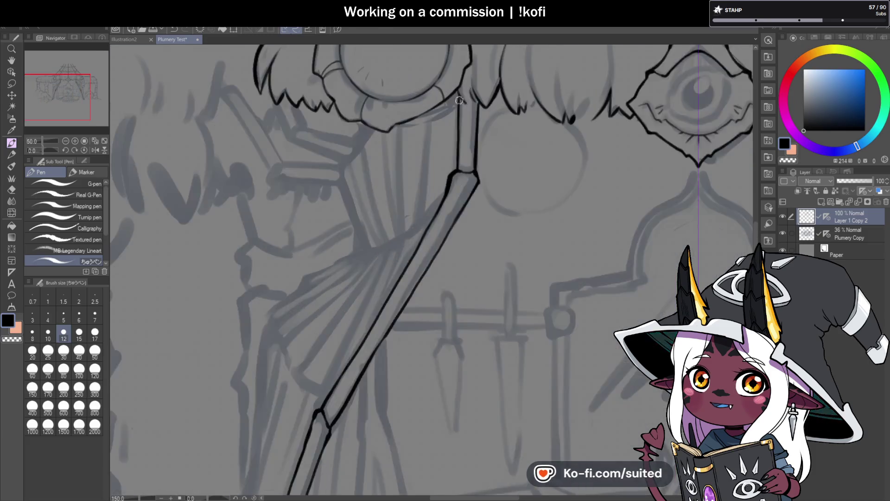
{"action": "scroll", "coordinate": [459, 97], "scroll_direction": "up", "scroll_amount": 1}
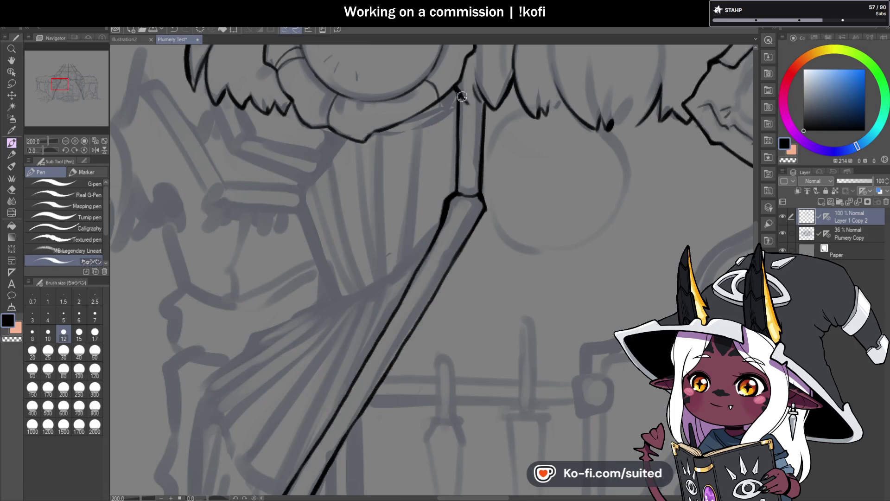
{"action": "scroll", "coordinate": [486, 122], "scroll_direction": "down", "scroll_amount": 1}
{"action": "scroll", "coordinate": [461, 93], "scroll_direction": "up", "scroll_amount": 3}
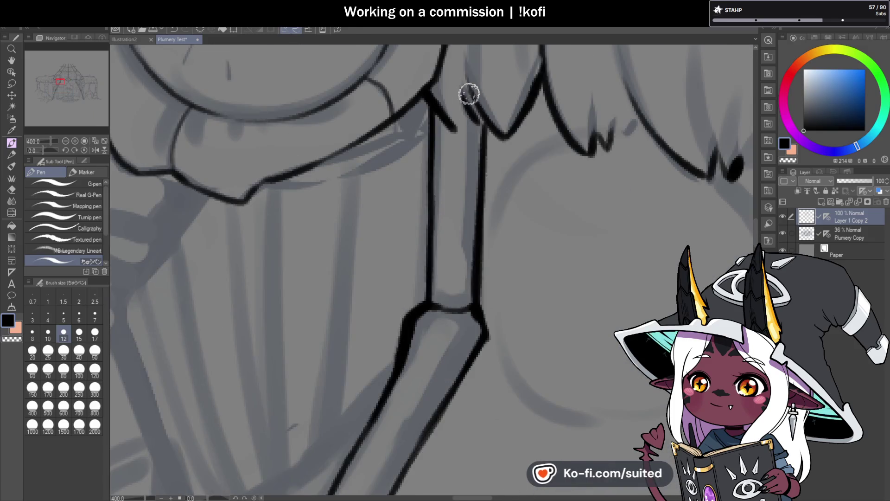
{"action": "scroll", "coordinate": [541, 69], "scroll_direction": "down", "scroll_amount": 2}
{"action": "scroll", "coordinate": [436, 139], "scroll_direction": "up", "scroll_amount": 2}
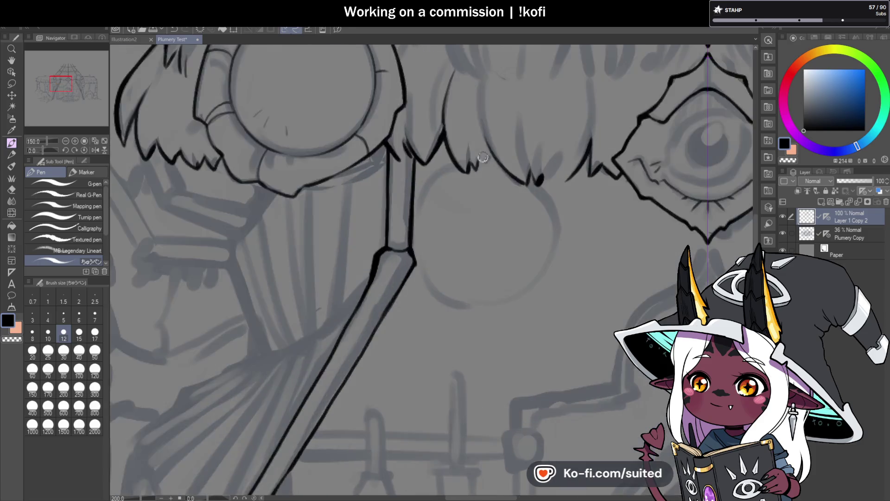
{"action": "mouse_move", "coordinate": [437, 139]}
{"action": "left_mouse_down"}
{"action": "mouse_move", "coordinate": [480, 204]}
{"action": "mouse_move", "coordinate": [491, 189]}
{"action": "mouse_move", "coordinate": [503, 193]}
{"action": "mouse_move", "coordinate": [507, 166]}
{"action": "left_mouse_up"}
{"action": "scroll", "coordinate": [452, 183], "scroll_direction": "down", "scroll_amount": 5}
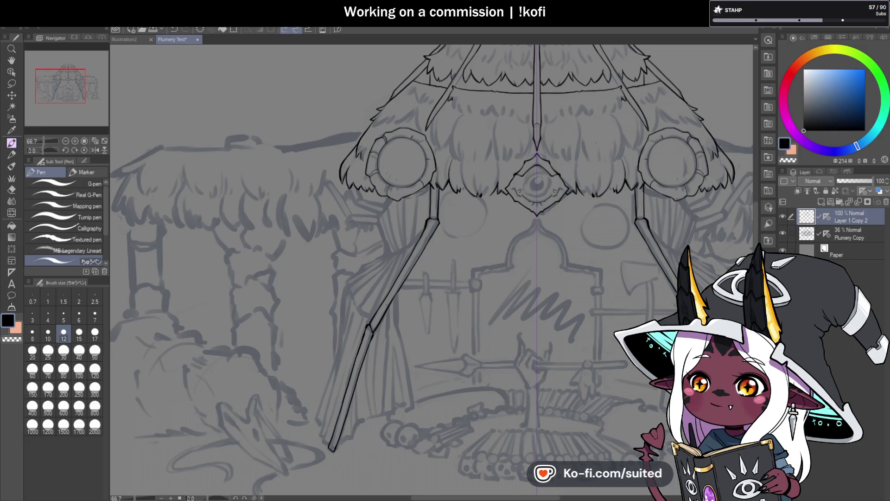
{"action": "scroll", "coordinate": [275, 86], "scroll_direction": "down", "scroll_amount": 5}
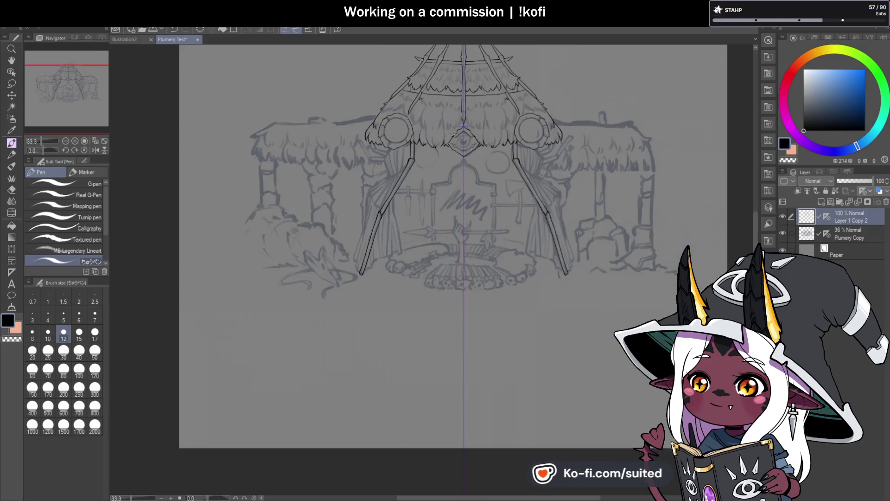
- Ink the curtain outline from below the thatch edge down beside the pole
{"action": "scroll", "coordinate": [367, 274], "scroll_direction": "up", "scroll_amount": 5}
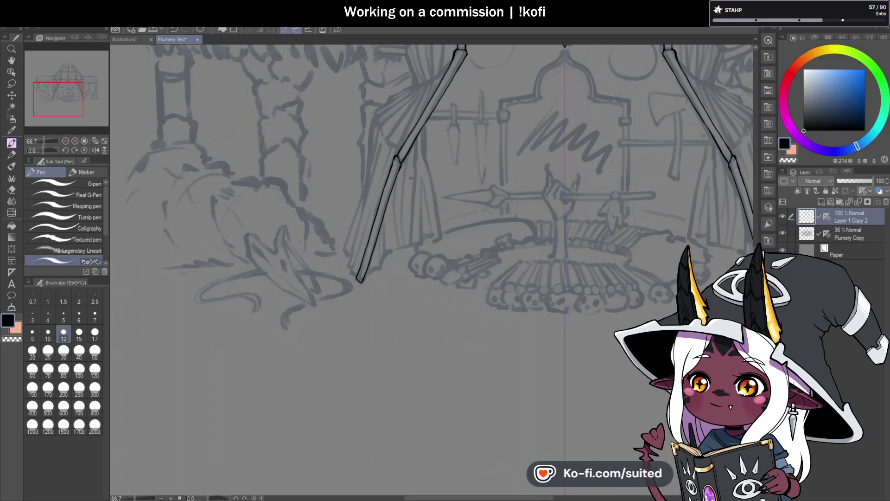
{"action": "scroll", "coordinate": [408, 78], "scroll_direction": "up", "scroll_amount": 5}
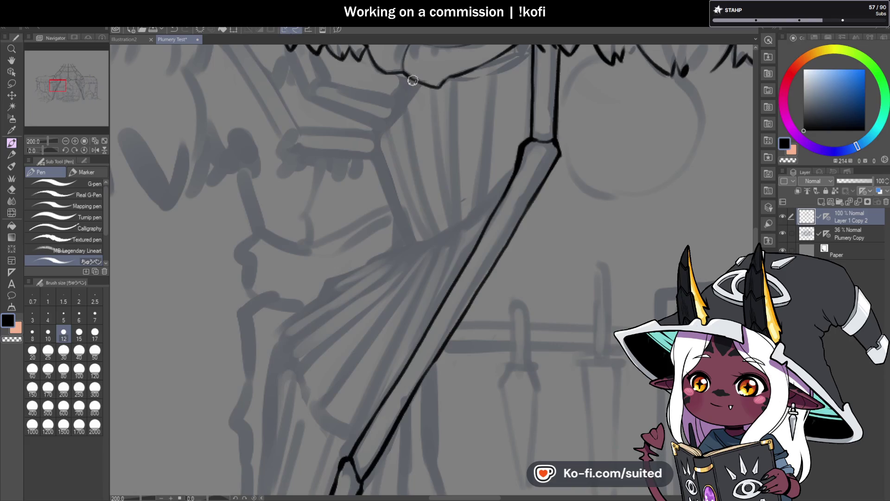
{"action": "left_click_drag", "start_coordinate": [396, 101], "coordinate": [377, 132]}
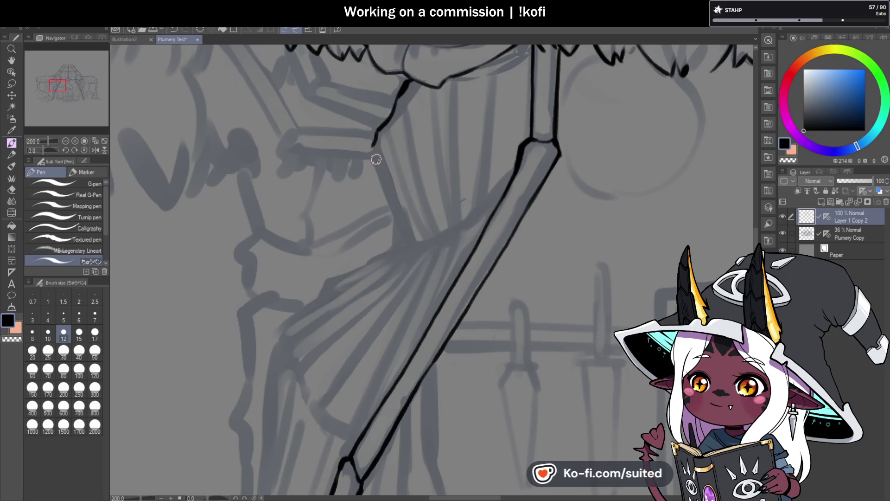
{"action": "left_click_drag", "start_coordinate": [372, 159], "coordinate": [403, 241]}
{"action": "scroll", "coordinate": [341, 177], "scroll_direction": "down", "scroll_amount": 3}
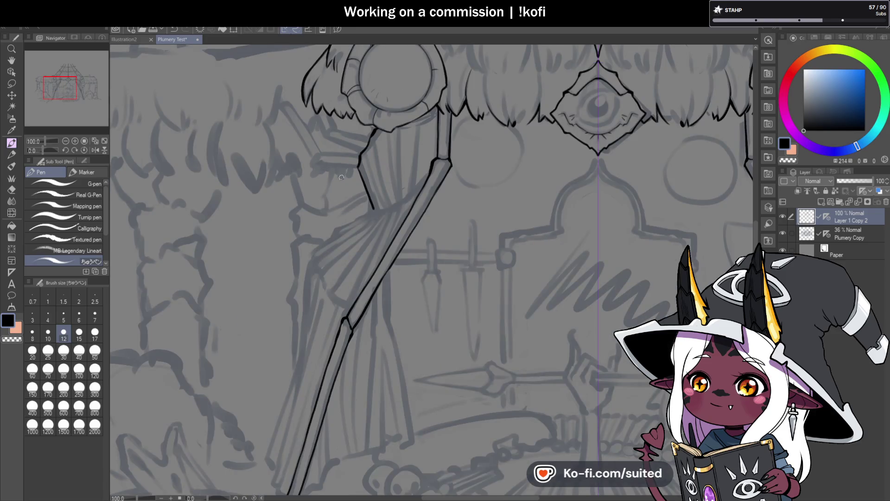
{"action": "scroll", "coordinate": [341, 177], "scroll_direction": "down", "scroll_amount": 1}
{"action": "scroll", "coordinate": [403, 219], "scroll_direction": "up", "scroll_amount": 1}
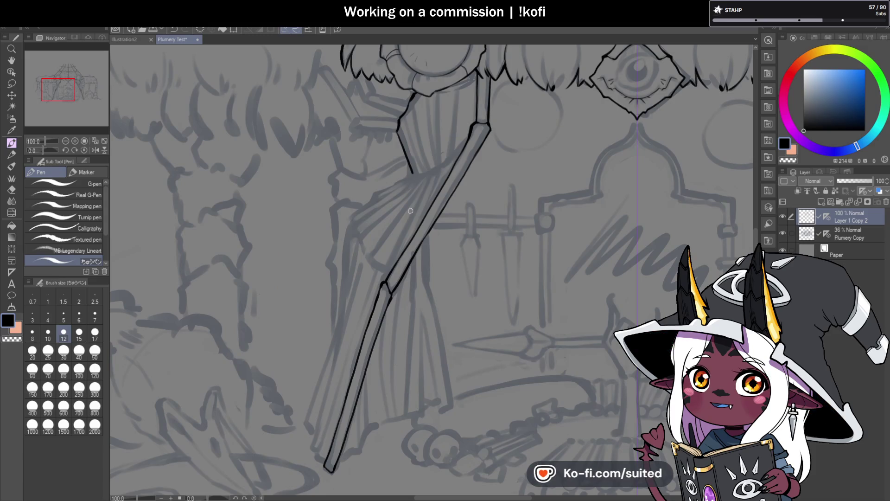
{"action": "scroll", "coordinate": [374, 230], "scroll_direction": "up", "scroll_amount": 1}
{"action": "scroll", "coordinate": [374, 230], "scroll_direction": "up", "scroll_amount": 1}
- Outline the top and lower edge of the curtain's tied-back gathered fold
{"action": "mouse_move", "coordinate": [443, 124]}
{"action": "left_mouse_down"}
{"action": "mouse_move", "coordinate": [372, 161]}
{"action": "mouse_move", "coordinate": [315, 226]}
{"action": "left_mouse_up"}
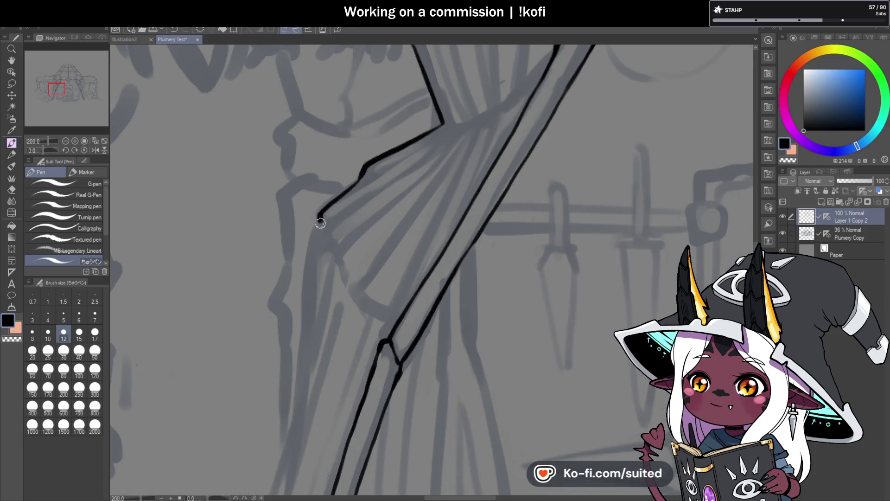
{"action": "scroll", "coordinate": [371, 178], "scroll_direction": "down", "scroll_amount": 2}
{"action": "scroll", "coordinate": [370, 263], "scroll_direction": "up", "scroll_amount": 2}
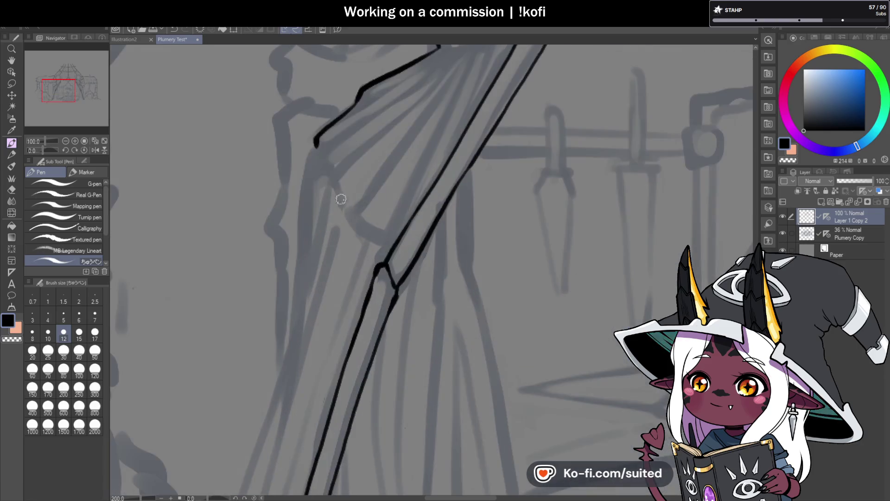
{"action": "left_click_drag", "start_coordinate": [331, 173], "coordinate": [349, 208]}
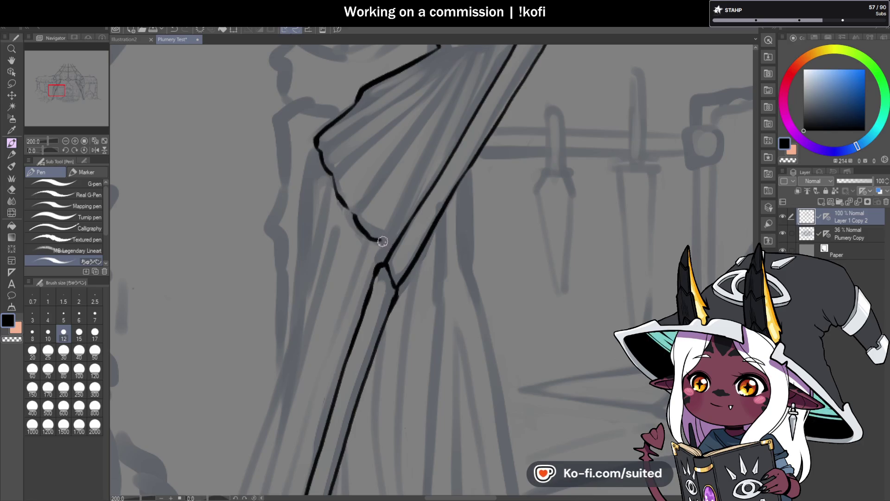
{"action": "scroll", "coordinate": [386, 255], "scroll_direction": "down", "scroll_amount": 4}
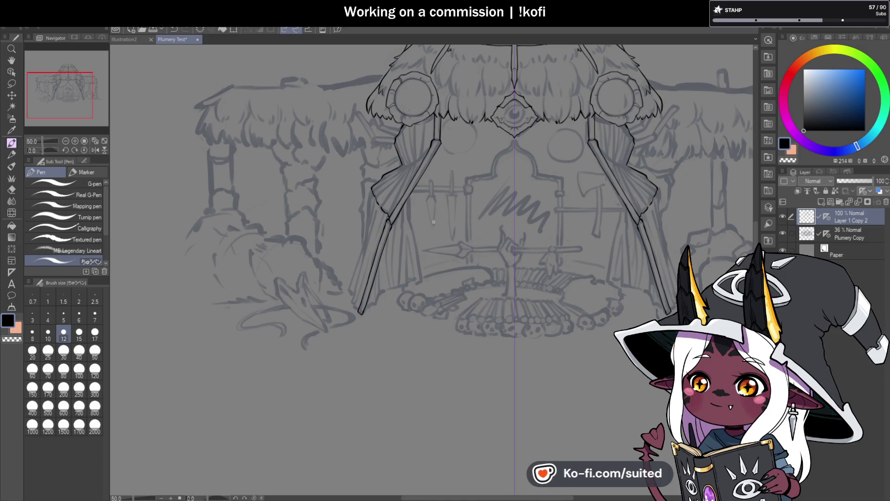
- Ink the curtain's left edge beside the pole down to the jagged hem
{"action": "scroll", "coordinate": [352, 311], "scroll_direction": "up", "scroll_amount": 4}
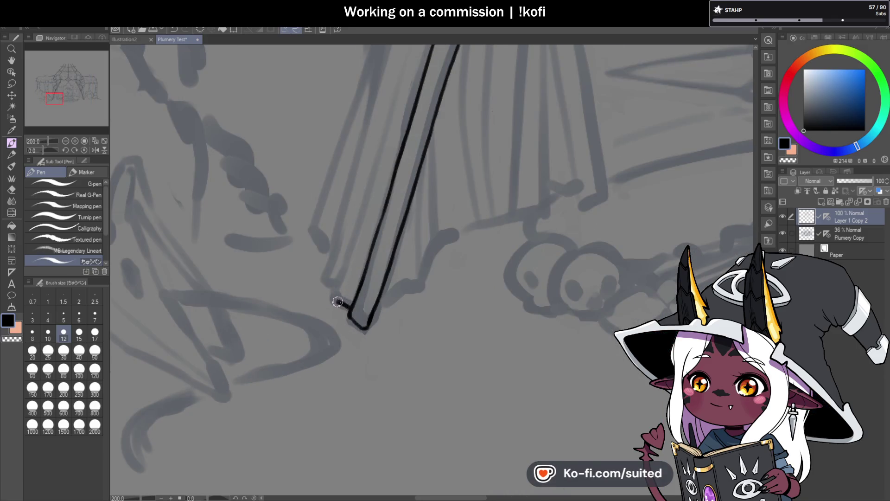
{"action": "scroll", "coordinate": [341, 282], "scroll_direction": "down", "scroll_amount": 2}
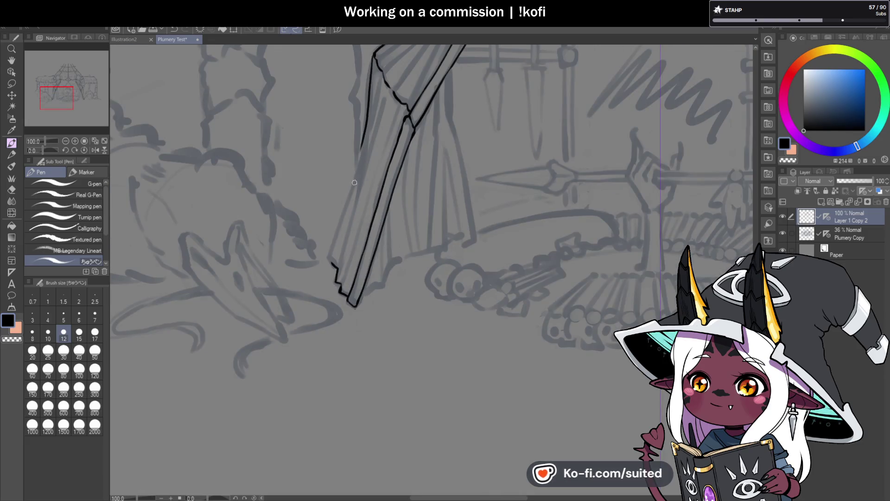
{"action": "left_click_drag", "start_coordinate": [373, 55], "coordinate": [361, 145]}
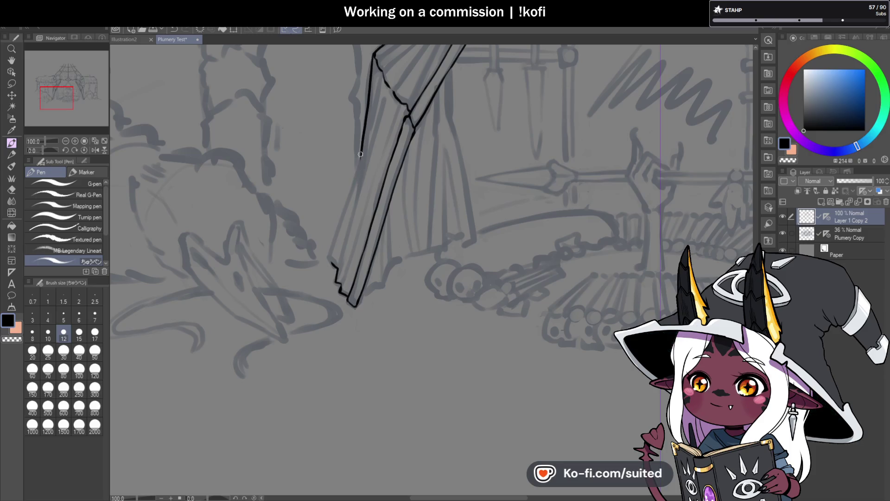
{"action": "scroll", "coordinate": [330, 248], "scroll_direction": "up", "scroll_amount": 4}
{"action": "left_click_drag", "start_coordinate": [318, 252], "coordinate": [342, 280]}
{"action": "scroll", "coordinate": [310, 293], "scroll_direction": "down", "scroll_amount": 6}
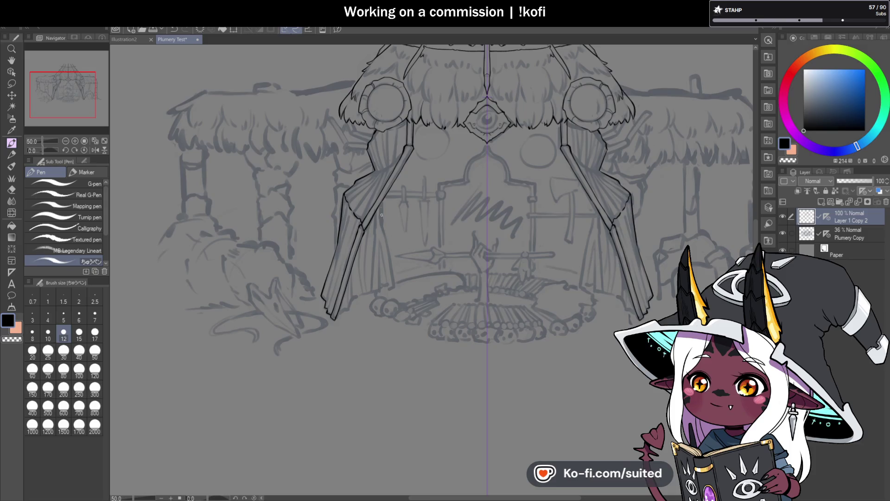
- Ink a vertical curtain fold right of the pole down to its bottom hook
{"action": "scroll", "coordinate": [412, 199], "scroll_direction": "up", "scroll_amount": 4}
{"action": "left_click_drag", "start_coordinate": [383, 200], "coordinate": [382, 251]}
{"action": "scroll", "coordinate": [410, 299], "scroll_direction": "down", "scroll_amount": 3}
{"action": "scroll", "coordinate": [401, 266], "scroll_direction": "up", "scroll_amount": 1}
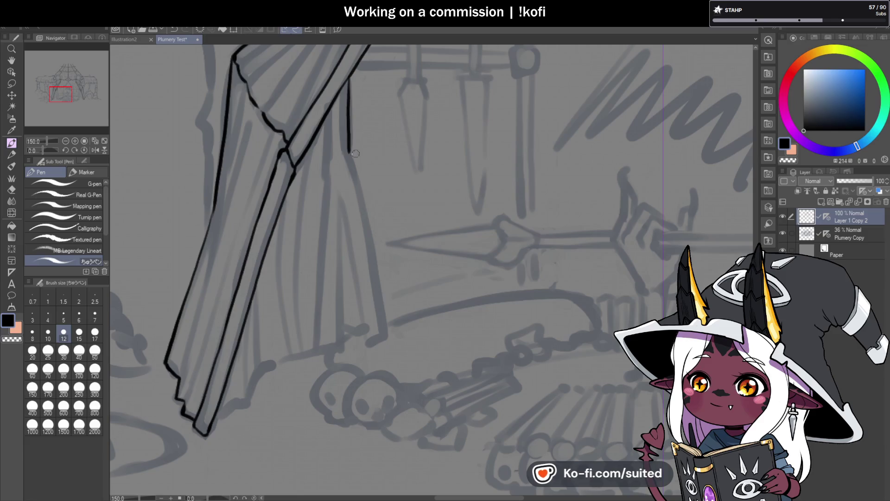
{"action": "left_click_drag", "start_coordinate": [360, 191], "coordinate": [386, 336]}
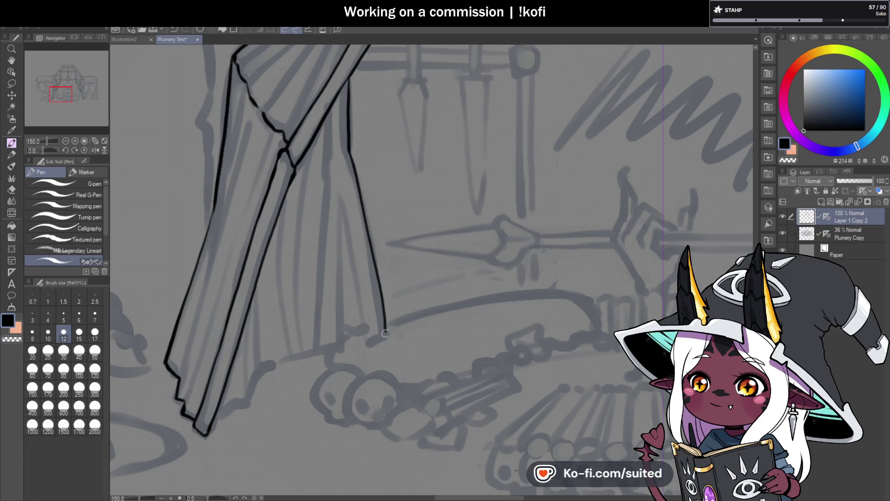
{"action": "scroll", "coordinate": [386, 335], "scroll_direction": "down", "scroll_amount": 3}
{"action": "scroll", "coordinate": [388, 277], "scroll_direction": "up", "scroll_amount": 2}
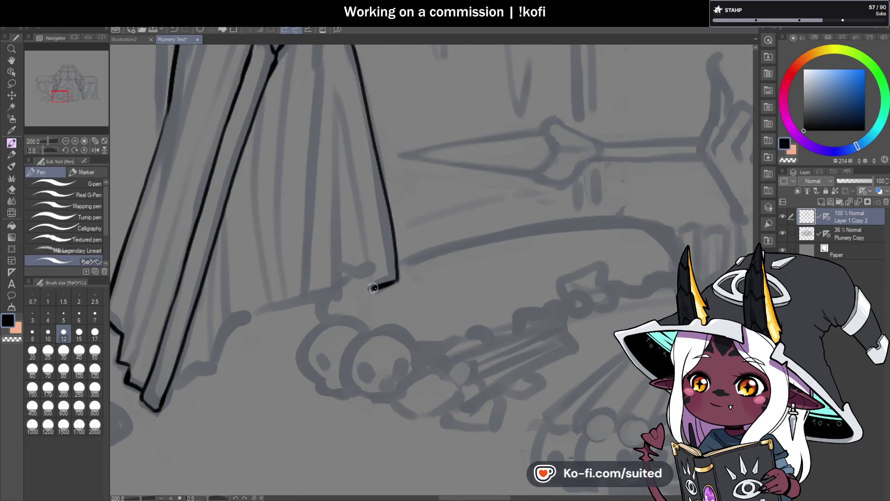
{"action": "scroll", "coordinate": [366, 259], "scroll_direction": "down", "scroll_amount": 1}
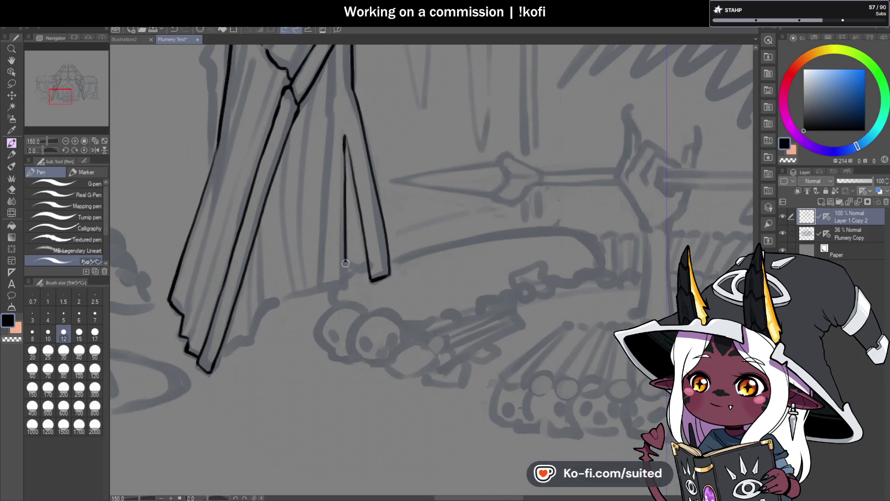
{"action": "scroll", "coordinate": [358, 254], "scroll_direction": "down", "scroll_amount": 3}
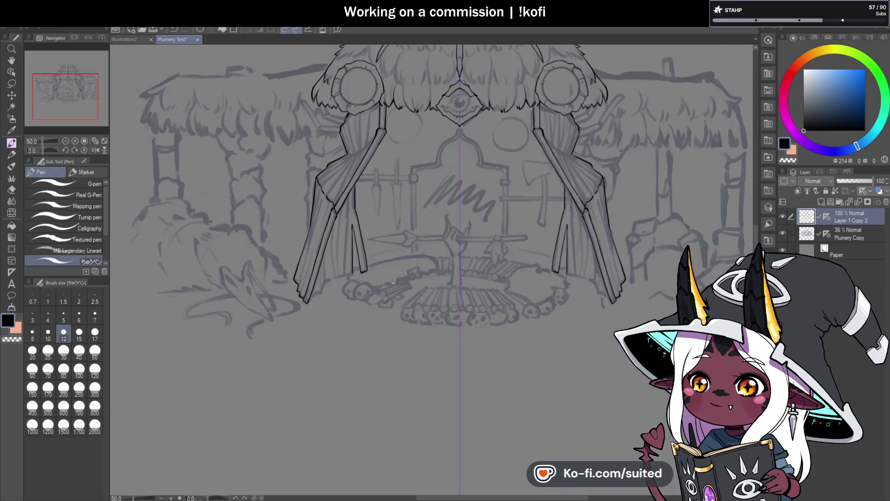
- Ink the curtain's bottom hem from its tip across the curtain bottom, redrawing it longer
{"action": "scroll", "coordinate": [378, 291], "scroll_direction": "up", "scroll_amount": 4}
{"action": "left_click_drag", "start_coordinate": [279, 294], "coordinate": [318, 268]}
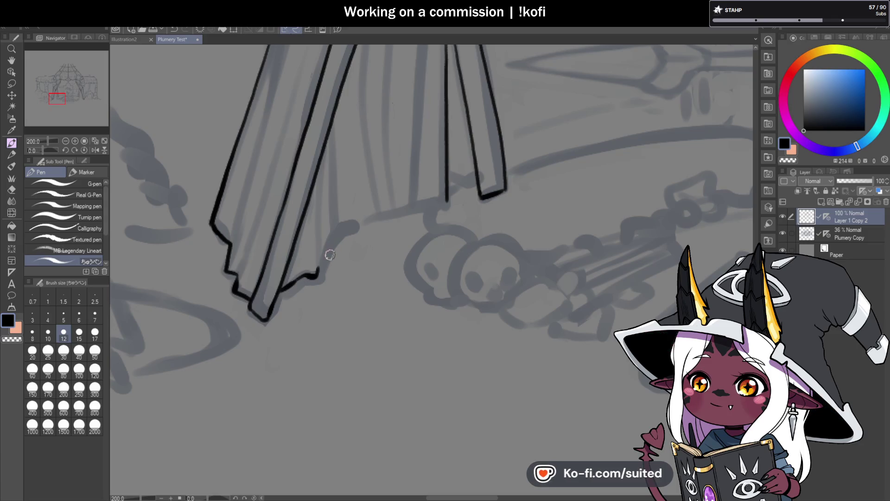
{"action": "left_click_drag", "start_coordinate": [337, 231], "coordinate": [388, 217]}
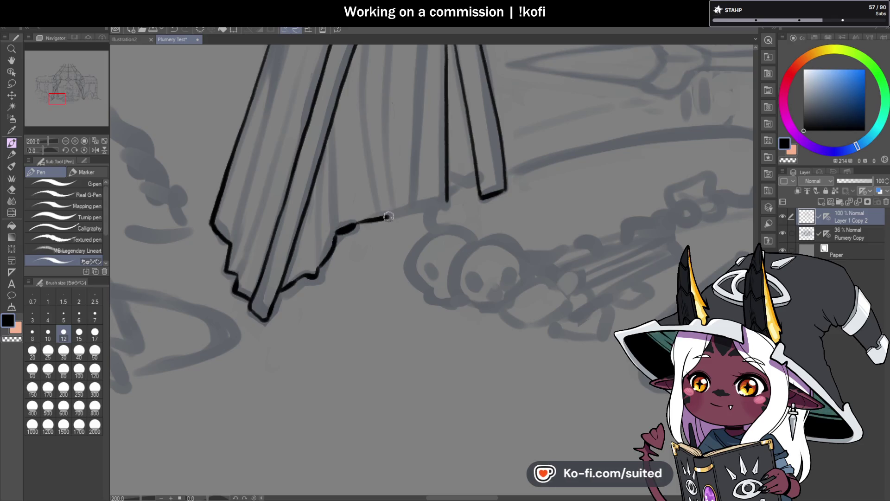
{"action": "key", "text": "ctrl+z"}
{"action": "key", "text": "ctrl+z"}
{"action": "left_click_drag", "start_coordinate": [336, 232], "coordinate": [448, 200]}
{"action": "scroll", "coordinate": [338, 255], "scroll_direction": "down", "scroll_amount": 5}
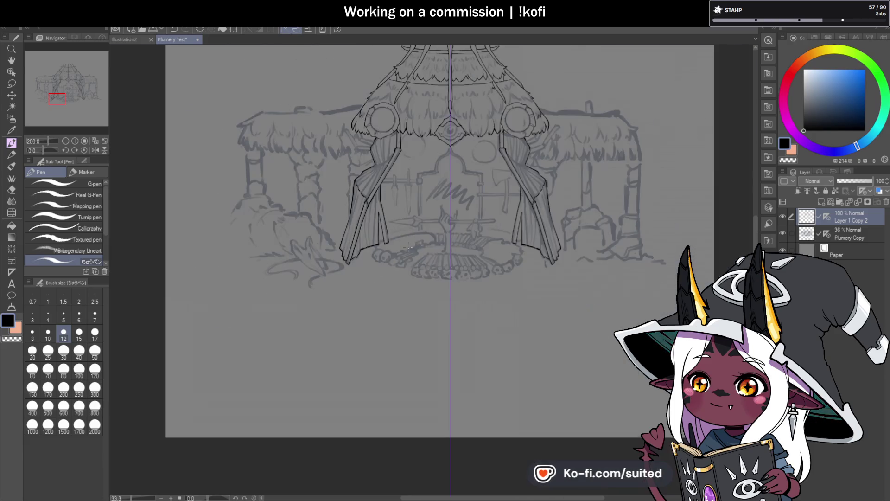
{"action": "scroll", "coordinate": [359, 225], "scroll_direction": "up", "scroll_amount": 5}
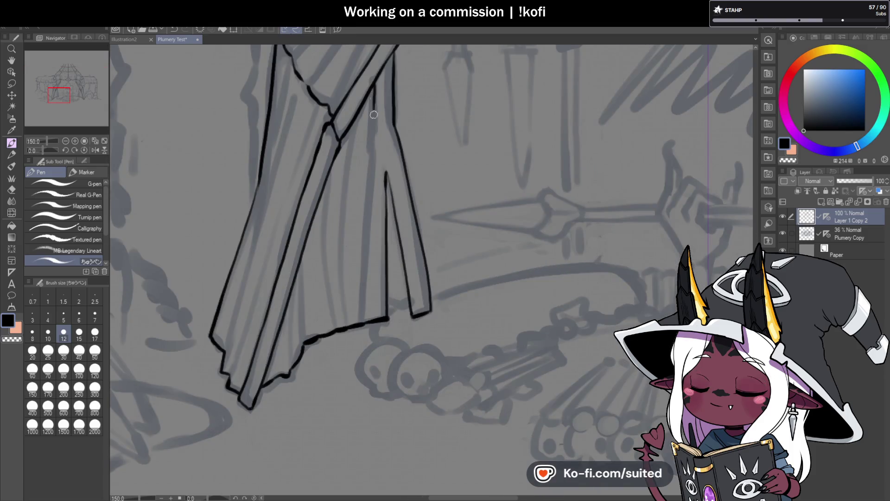
- Ink a vertical fold line down to the hem and erase the hem piece between folds
{"action": "left_click_drag", "start_coordinate": [373, 87], "coordinate": [364, 324]}
{"action": "scroll", "coordinate": [365, 347], "scroll_direction": "up", "scroll_amount": 1}
{"action": "scroll", "coordinate": [366, 347], "scroll_direction": "up", "scroll_amount": 2}
{"action": "mouse_move", "coordinate": [377, 278]}
{"action": "left_mouse_down"}
{"action": "mouse_move", "coordinate": [398, 292]}
{"action": "mouse_move", "coordinate": [411, 274]}
{"action": "left_mouse_up"}
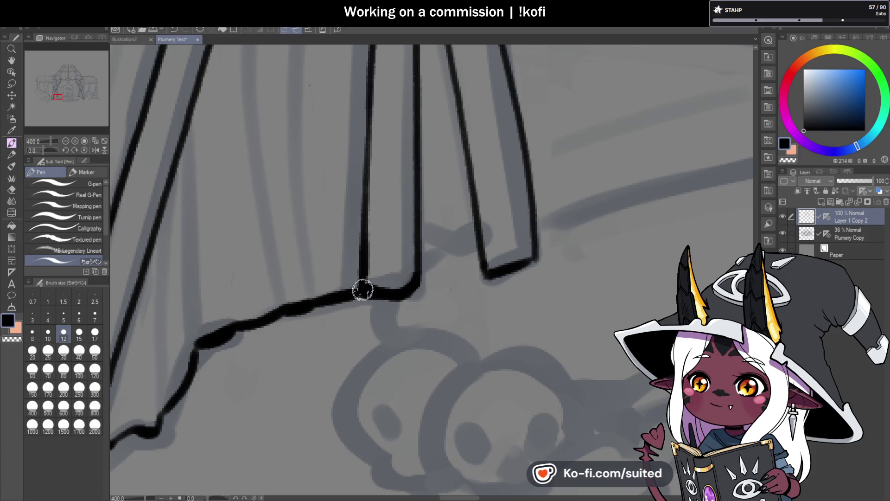
{"action": "scroll", "coordinate": [331, 290], "scroll_direction": "down", "scroll_amount": 2}
{"action": "scroll", "coordinate": [331, 291], "scroll_direction": "down", "scroll_amount": 2}
{"action": "scroll", "coordinate": [361, 165], "scroll_direction": "up", "scroll_amount": 2}
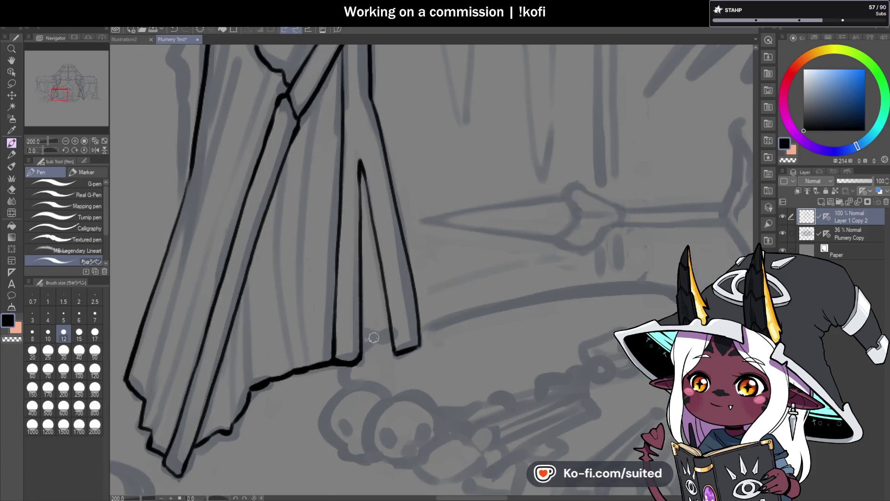
{"action": "scroll", "coordinate": [377, 329], "scroll_direction": "up", "scroll_amount": 2}
- Join the two fold lines along the hem and ink another fold down to it
{"action": "left_click_drag", "start_coordinate": [358, 350], "coordinate": [403, 337]}
{"action": "scroll", "coordinate": [381, 161], "scroll_direction": "down", "scroll_amount": 2}
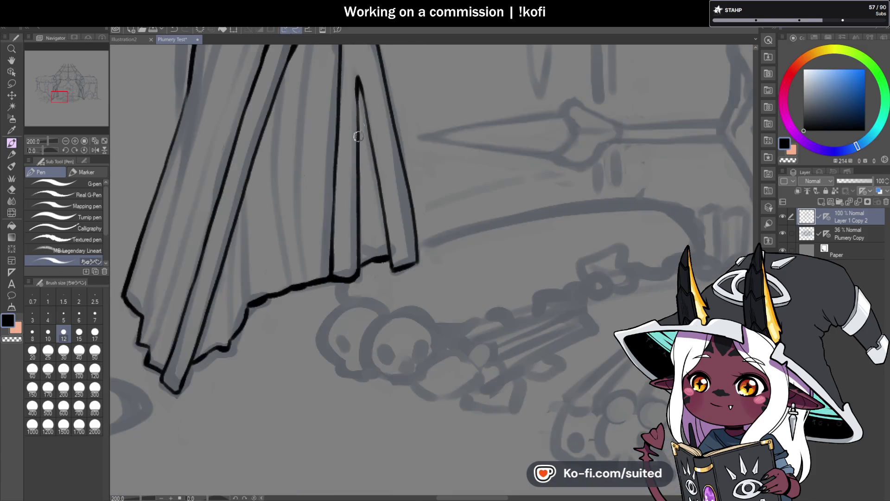
{"action": "left_click_drag", "start_coordinate": [363, 93], "coordinate": [391, 251]}
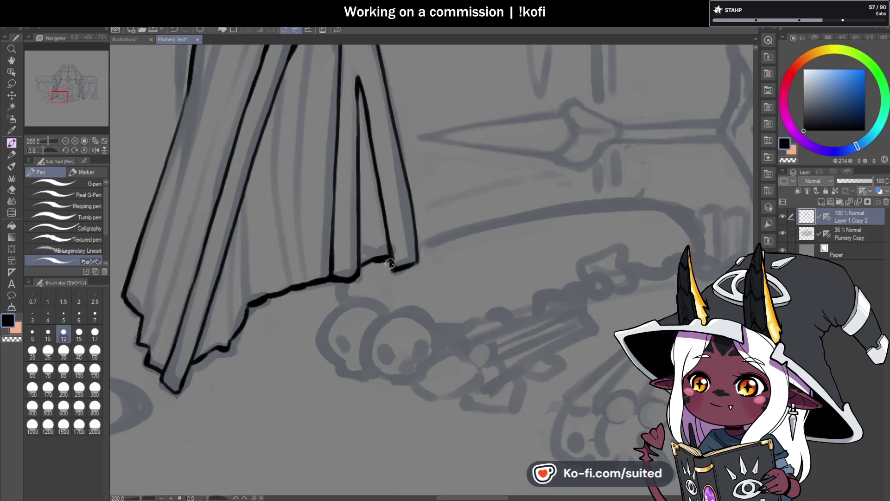
{"action": "scroll", "coordinate": [393, 264], "scroll_direction": "down", "scroll_amount": 4}
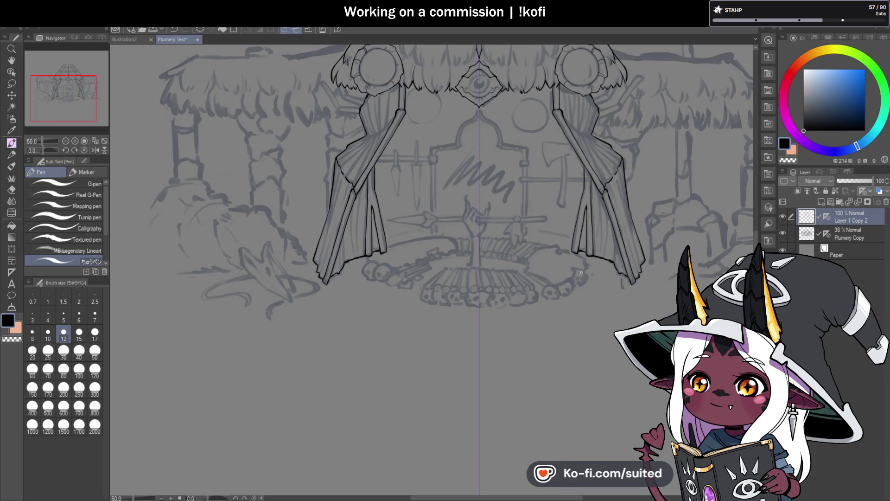
{"action": "scroll", "coordinate": [380, 273], "scroll_direction": "down", "scroll_amount": 1}
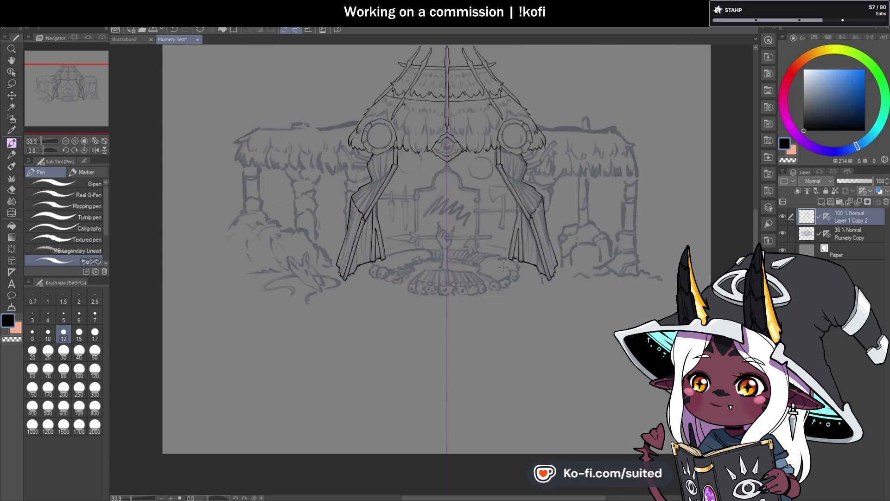
- After checking the lineart with the sketch hidden, ink the drape's corner and curve to the pole
{"action": "left_click", "coordinate": [782, 232]}
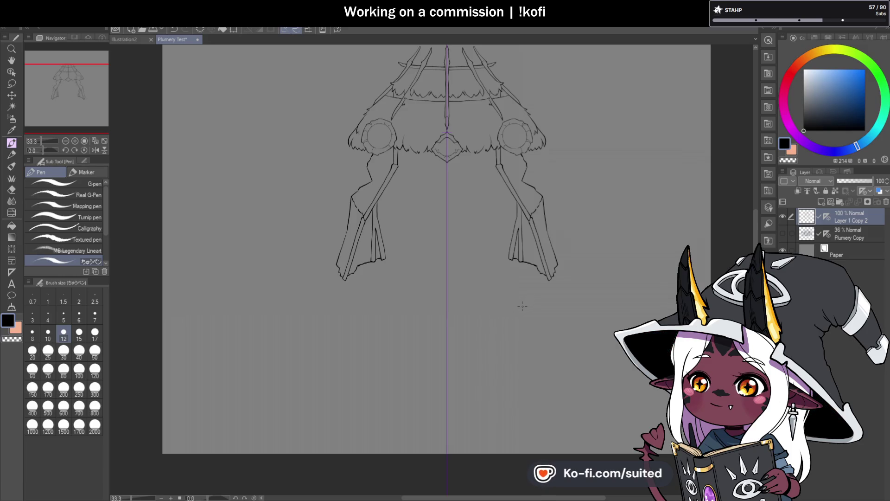
{"action": "left_click", "coordinate": [782, 233]}
{"action": "scroll", "coordinate": [352, 222], "scroll_direction": "up", "scroll_amount": 4}
{"action": "scroll", "coordinate": [351, 224], "scroll_direction": "up", "scroll_amount": 4}
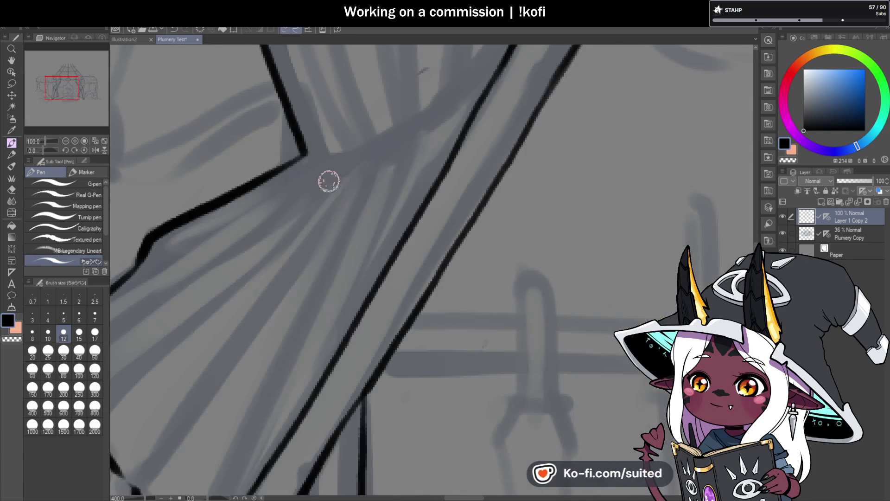
{"action": "mouse_move", "coordinate": [303, 153]}
{"action": "left_mouse_down"}
{"action": "mouse_move", "coordinate": [343, 157]}
{"action": "mouse_move", "coordinate": [410, 131]}
{"action": "left_mouse_up"}
{"action": "scroll", "coordinate": [343, 158], "scroll_direction": "down", "scroll_amount": 2}
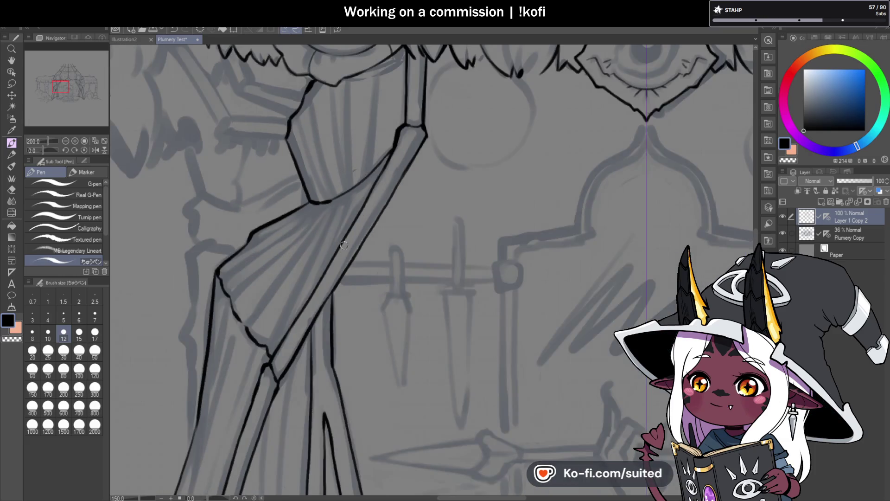
{"action": "left_click_drag", "start_coordinate": [354, 204], "coordinate": [343, 246]}
- Ink several vertical fold lines down the curtain drape, redoing misplaced strokes
{"action": "left_click_drag", "start_coordinate": [378, 64], "coordinate": [366, 207]}
{"action": "key", "text": "ctrl+z"}
{"action": "mouse_move", "coordinate": [381, 62]}
{"action": "left_mouse_down"}
{"action": "mouse_move", "coordinate": [365, 206]}
{"action": "mouse_move", "coordinate": [379, 62]}
{"action": "left_mouse_up"}
{"action": "key", "text": "ctrl+z"}
{"action": "left_click_drag", "start_coordinate": [340, 229], "coordinate": [334, 77]}
{"action": "mouse_move", "coordinate": [333, 234]}
{"action": "left_mouse_down"}
{"action": "mouse_move", "coordinate": [314, 101]}
{"action": "mouse_move", "coordinate": [315, 231]}
{"action": "left_mouse_up"}
{"action": "key", "text": "ctrl+z"}
{"action": "left_click_drag", "start_coordinate": [281, 103], "coordinate": [320, 239]}
{"action": "left_click_drag", "start_coordinate": [269, 127], "coordinate": [317, 244]}
{"action": "left_click_drag", "start_coordinate": [274, 186], "coordinate": [306, 250]}
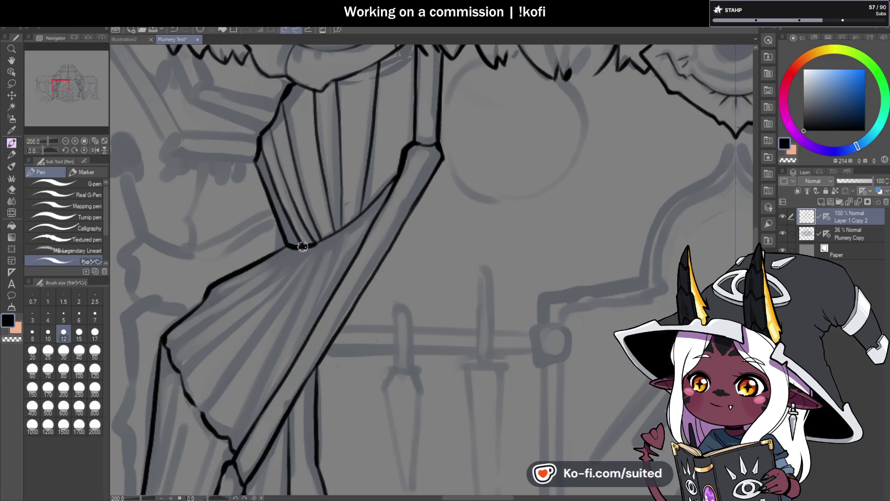
{"action": "scroll", "coordinate": [369, 210], "scroll_direction": "down", "scroll_amount": 4}
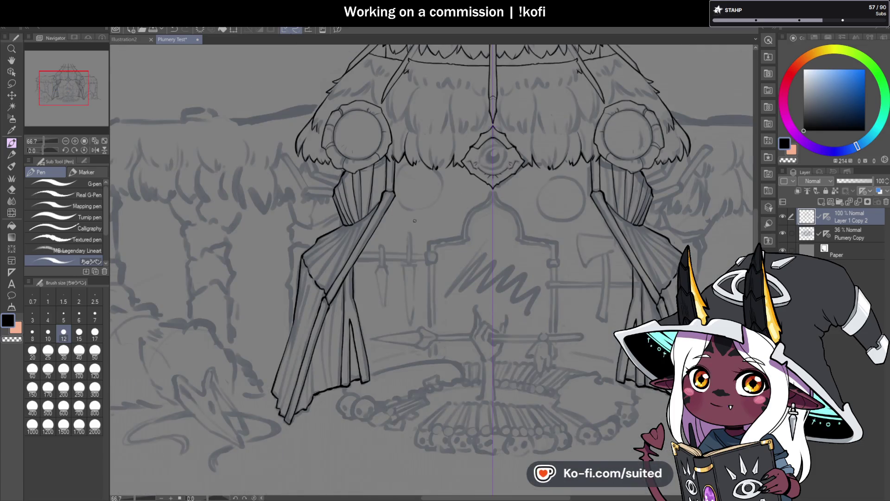
- Flip the canvas view horizontally to check the drawing
{"action": "left_click", "coordinate": [95, 150]}
{"action": "scroll", "coordinate": [371, 232], "scroll_direction": "down", "scroll_amount": 2}
{"action": "scroll", "coordinate": [482, 204], "scroll_direction": "up", "scroll_amount": 5}
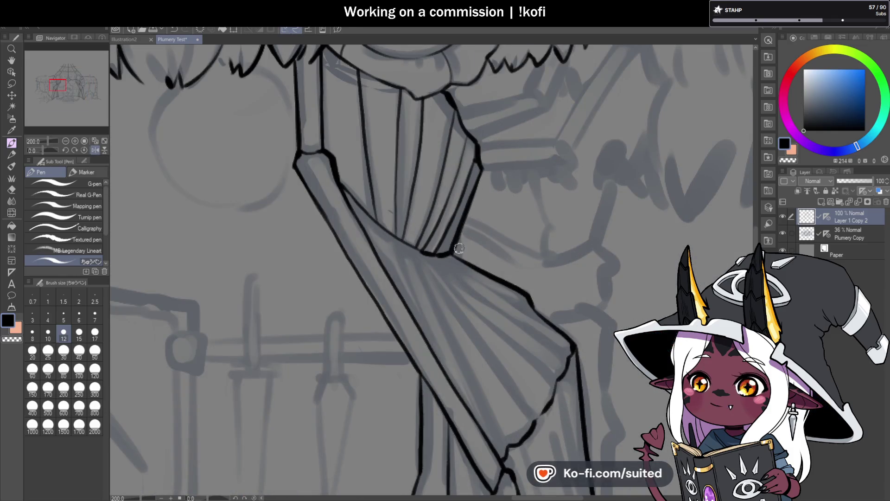
{"action": "scroll", "coordinate": [484, 185], "scroll_direction": "down", "scroll_amount": 5}
{"action": "scroll", "coordinate": [452, 291], "scroll_direction": "up", "scroll_amount": 3}
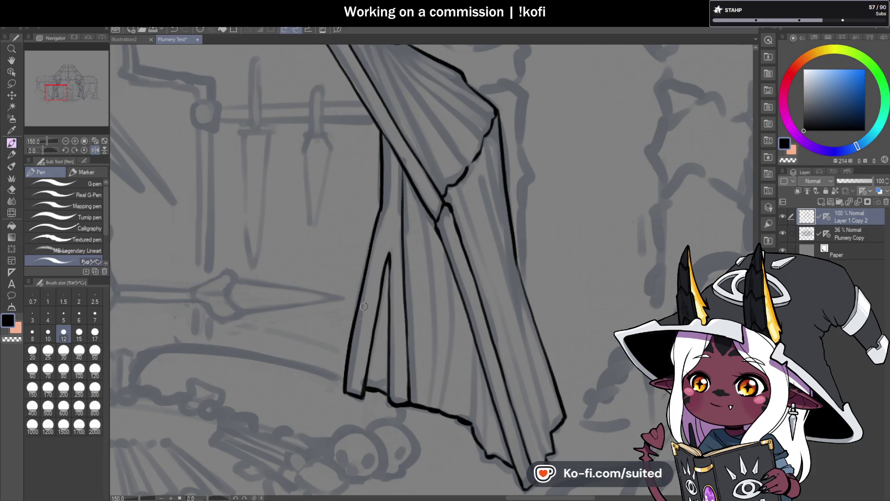
{"action": "scroll", "coordinate": [457, 262], "scroll_direction": "down", "scroll_amount": 4}
- Flip the canvas view back to normal
{"action": "scroll", "coordinate": [451, 218], "scroll_direction": "up", "scroll_amount": 2}
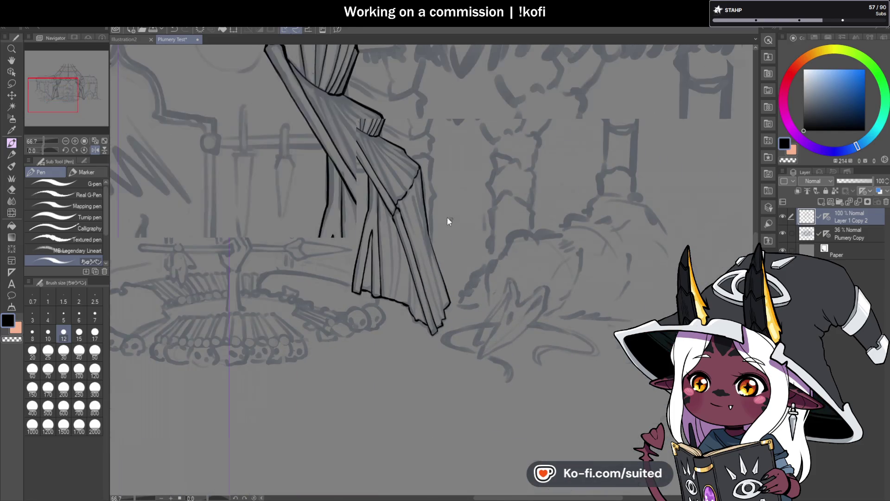
{"action": "scroll", "coordinate": [451, 218], "scroll_direction": "up", "scroll_amount": 3}
{"action": "scroll", "coordinate": [403, 251], "scroll_direction": "down", "scroll_amount": 2}
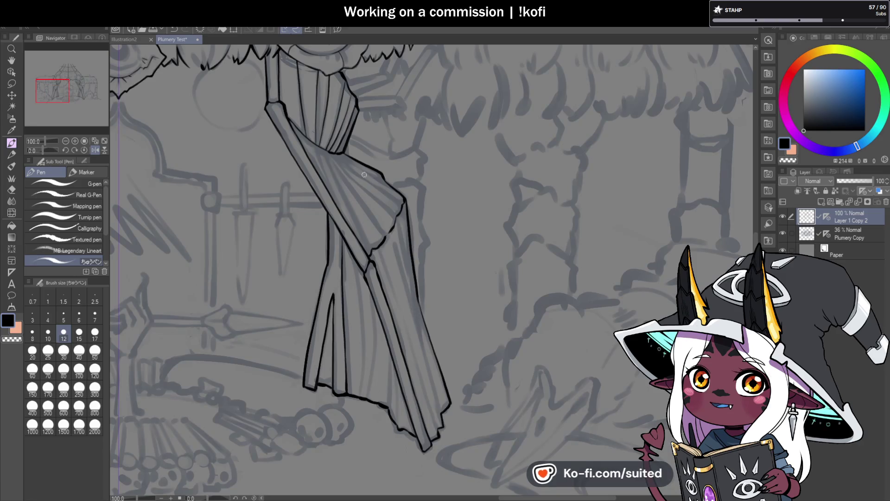
{"action": "left_click", "coordinate": [96, 149]}
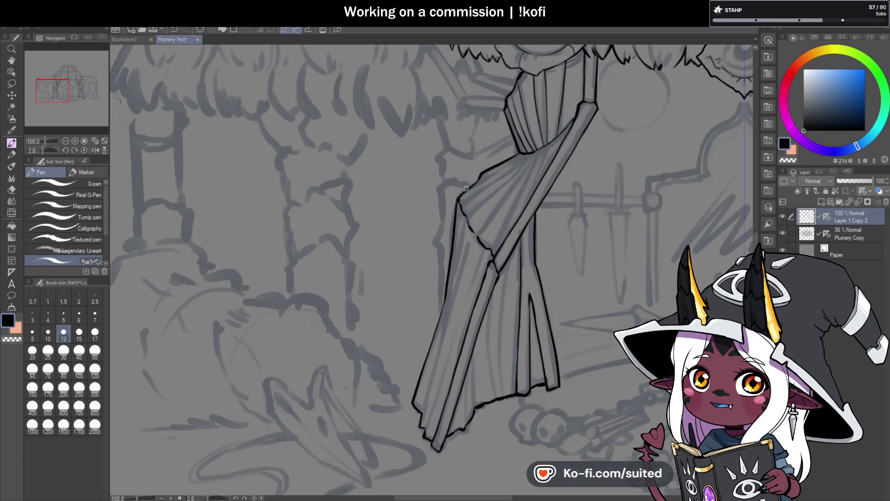
- Ink the drape's top edge from the corner up to the tie-back knot, redoing failed strokes
{"action": "scroll", "coordinate": [560, 188], "scroll_direction": "up", "scroll_amount": 2}
{"action": "mouse_move", "coordinate": [368, 188]}
{"action": "left_mouse_down"}
{"action": "mouse_move", "coordinate": [452, 140]}
{"action": "mouse_move", "coordinate": [372, 189]}
{"action": "mouse_move", "coordinate": [425, 159]}
{"action": "left_mouse_up"}
{"action": "key", "text": "ctrl+z"}
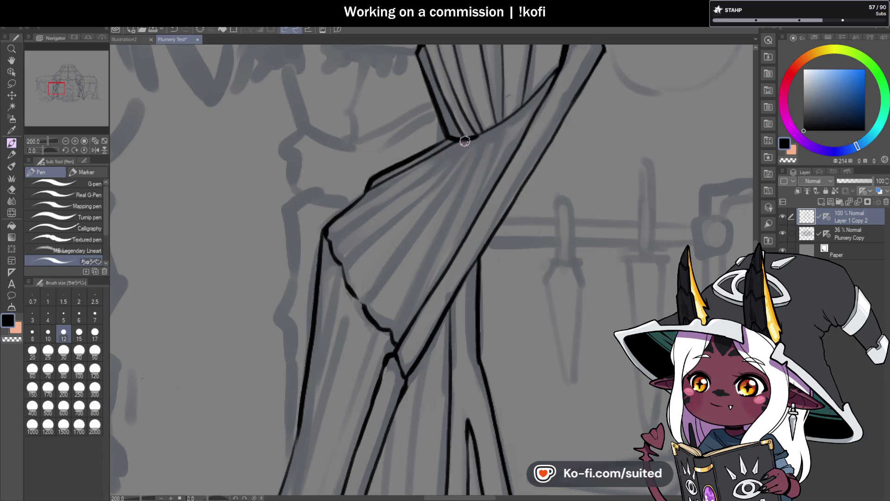
{"action": "key", "text": "ctrl+z"}
{"action": "left_click_drag", "start_coordinate": [370, 190], "coordinate": [461, 141]}
{"action": "key", "text": "ctrl+z"}
{"action": "left_click_drag", "start_coordinate": [370, 190], "coordinate": [454, 145]}
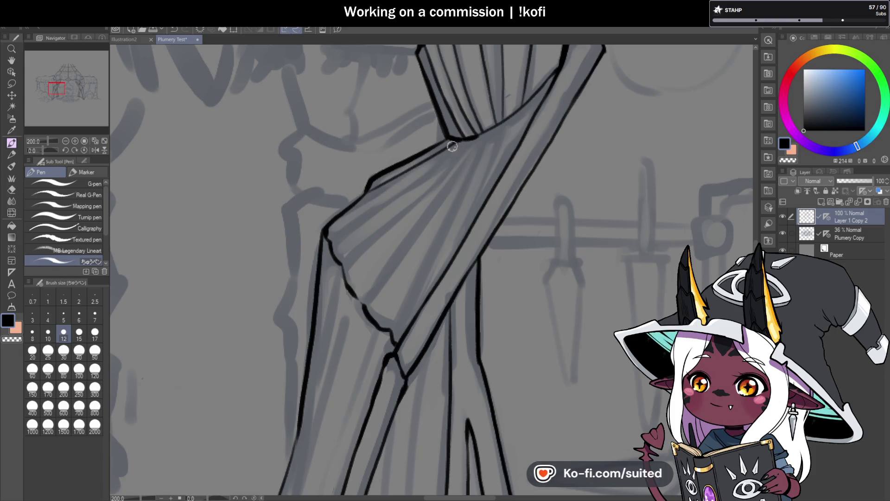
{"action": "scroll", "coordinate": [508, 119], "scroll_direction": "down", "scroll_amount": 1}
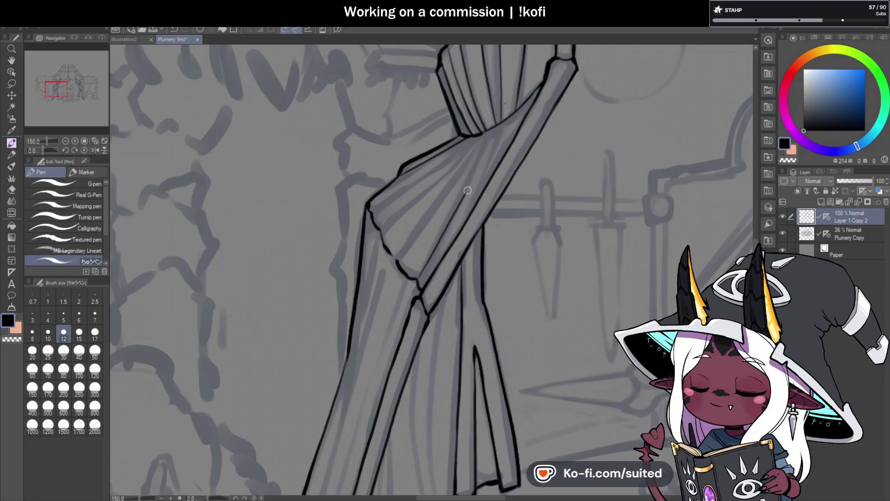
- Ink three diagonal fold lines across the drape and a line along its upper edge
{"action": "left_click_drag", "start_coordinate": [421, 275], "coordinate": [510, 114]}
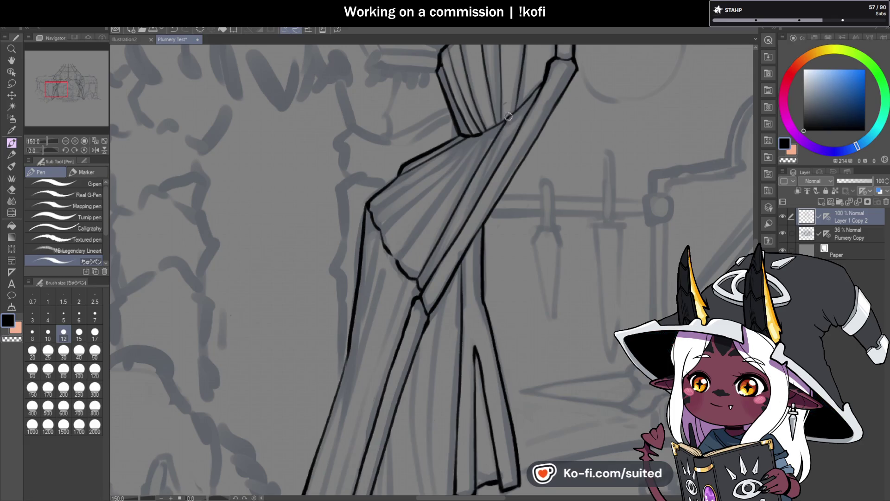
{"action": "left_click_drag", "start_coordinate": [394, 262], "coordinate": [491, 132]}
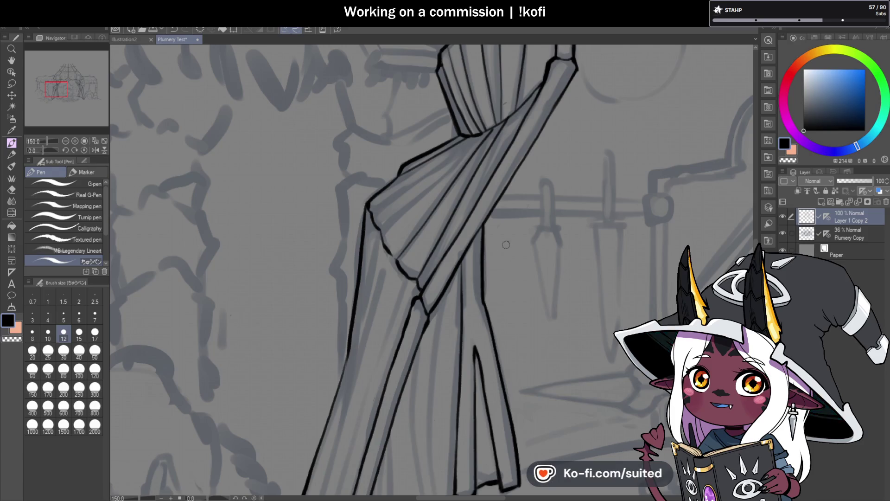
{"action": "scroll", "coordinate": [389, 222], "scroll_direction": "up", "scroll_amount": 1}
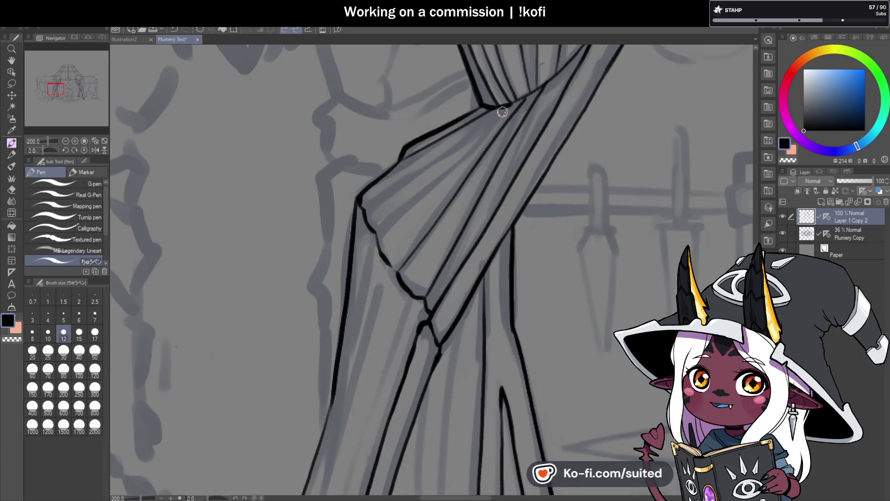
{"action": "left_click_drag", "start_coordinate": [498, 119], "coordinate": [400, 211]}
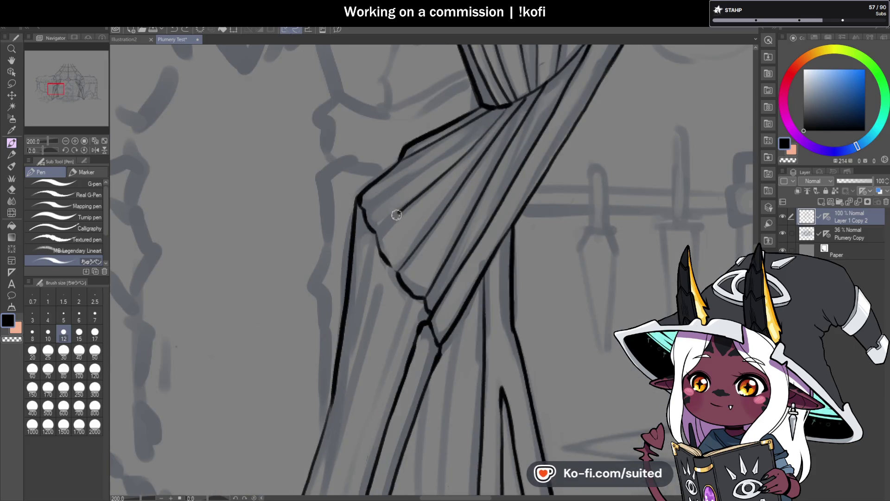
{"action": "left_click_drag", "start_coordinate": [498, 109], "coordinate": [360, 203]}
{"action": "scroll", "coordinate": [458, 187], "scroll_direction": "down", "scroll_amount": 5}
{"action": "scroll", "coordinate": [458, 188], "scroll_direction": "down", "scroll_amount": 2}
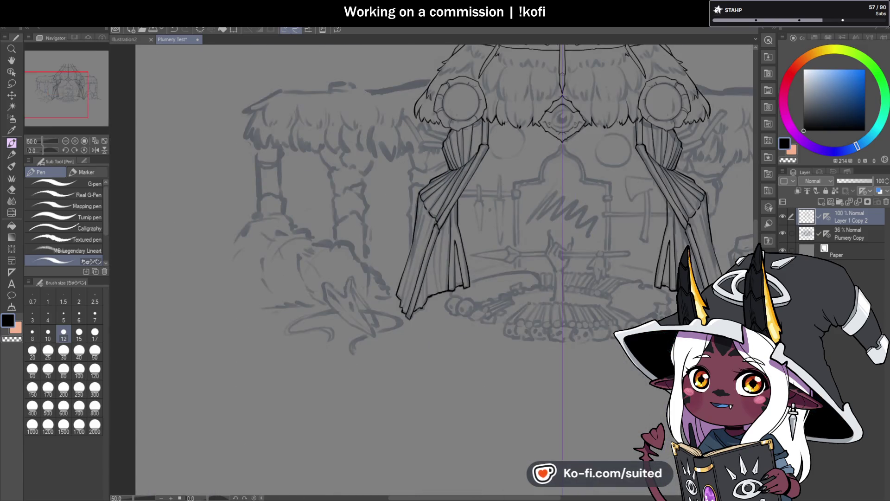
- Zoom into the left curtain and draw a thin fold line down the drape
{"action": "scroll", "coordinate": [485, 248], "scroll_direction": "up", "scroll_amount": 2}
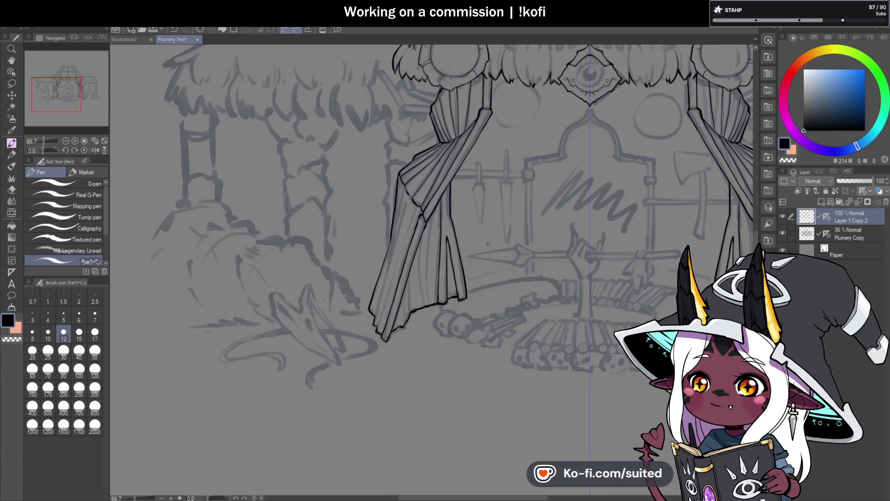
{"action": "scroll", "coordinate": [466, 134], "scroll_direction": "up", "scroll_amount": 3}
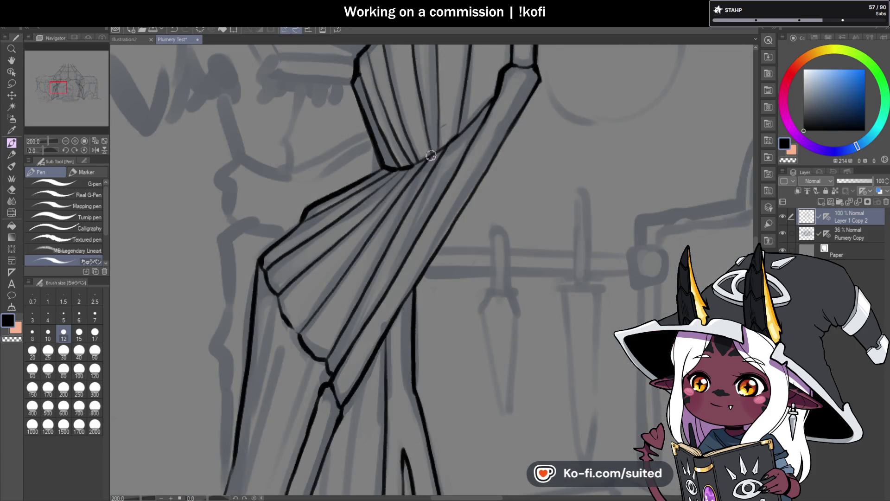
{"action": "scroll", "coordinate": [432, 157], "scroll_direction": "down", "scroll_amount": 1}
{"action": "scroll", "coordinate": [432, 157], "scroll_direction": "down", "scroll_amount": 4}
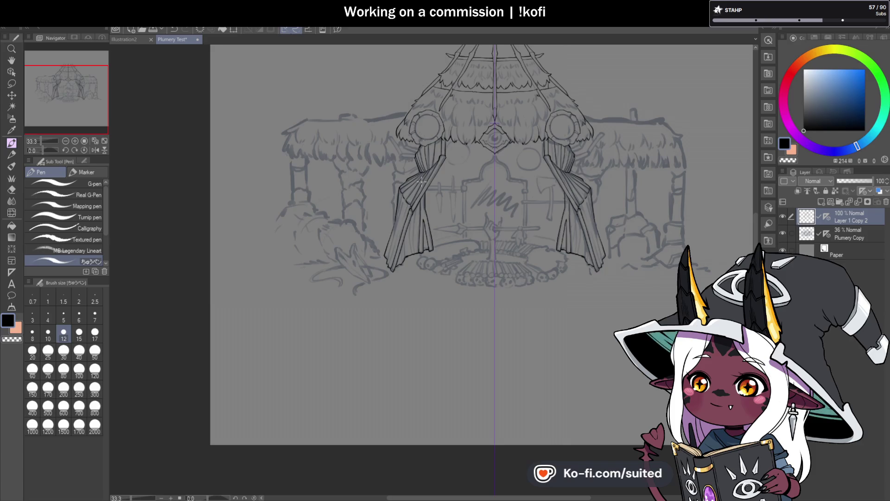
{"action": "scroll", "coordinate": [429, 238], "scroll_direction": "up", "scroll_amount": 2}
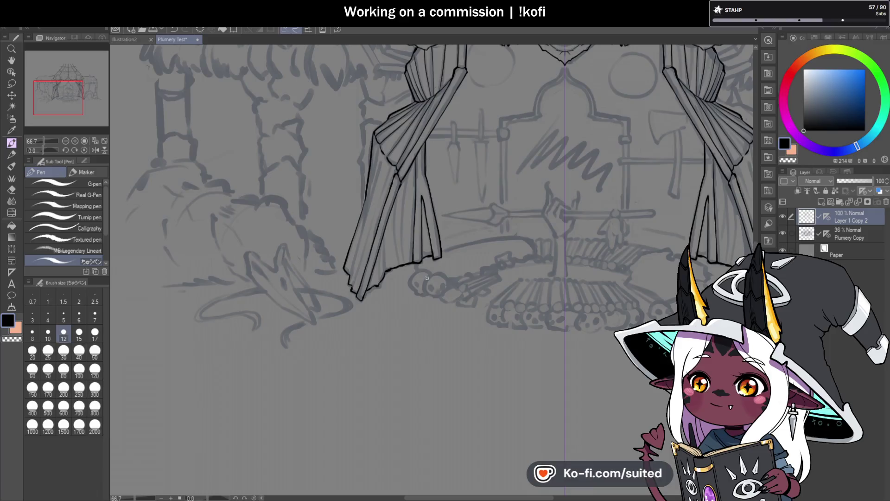
{"action": "scroll", "coordinate": [435, 283], "scroll_direction": "up", "scroll_amount": 3}
{"action": "left_click_drag", "start_coordinate": [372, 171], "coordinate": [379, 278]}
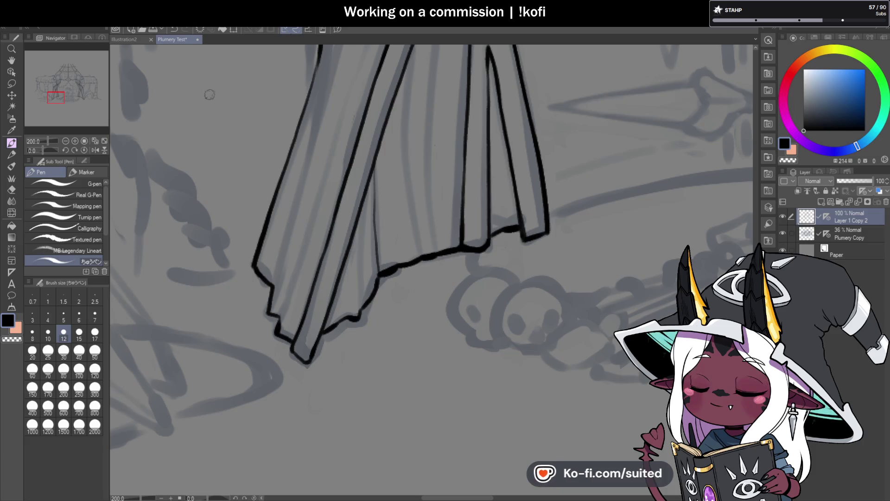
- Add a thin fold line toward the hem, undoing misplaced attempts
{"action": "scroll", "coordinate": [430, 296], "scroll_direction": "down", "scroll_amount": 2}
{"action": "scroll", "coordinate": [433, 201], "scroll_direction": "up", "scroll_amount": 1}
{"action": "left_click_drag", "start_coordinate": [386, 164], "coordinate": [397, 304]}
{"action": "mouse_move", "coordinate": [419, 88]}
{"action": "left_mouse_down"}
{"action": "mouse_move", "coordinate": [405, 165]}
{"action": "mouse_move", "coordinate": [405, 303]}
{"action": "left_mouse_up"}
{"action": "key", "text": "ctrl+z"}
{"action": "mouse_move", "coordinate": [415, 89]}
{"action": "left_mouse_down"}
{"action": "mouse_move", "coordinate": [413, 296]}
{"action": "mouse_move", "coordinate": [417, 97]}
{"action": "left_mouse_up"}
{"action": "key", "text": "ctrl+z"}
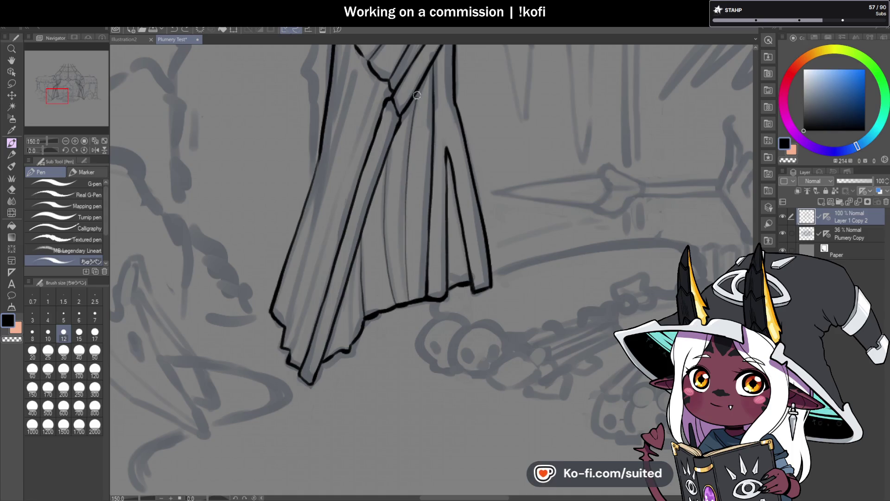
{"action": "scroll", "coordinate": [399, 245], "scroll_direction": "down", "scroll_amount": 3}
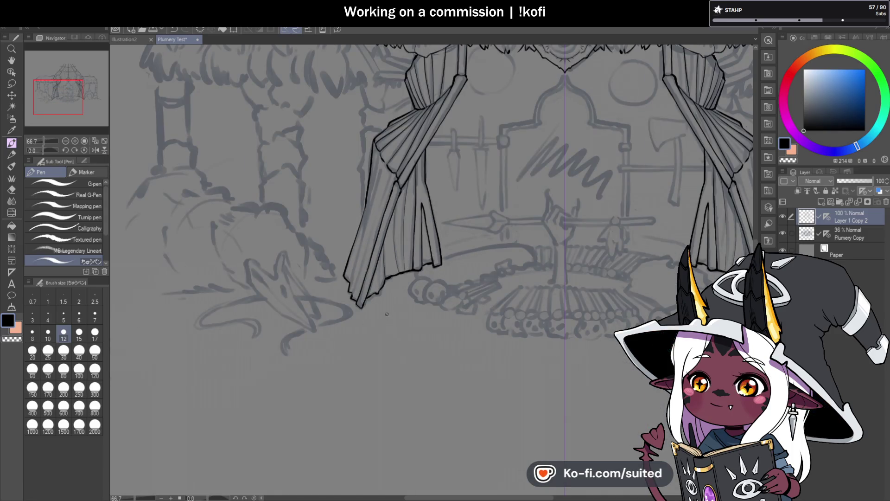
{"action": "scroll", "coordinate": [402, 261], "scroll_direction": "up", "scroll_amount": 3}
- Draw two more long fold lines between the upper drape and the hem
{"action": "left_click_drag", "start_coordinate": [389, 63], "coordinate": [295, 339]}
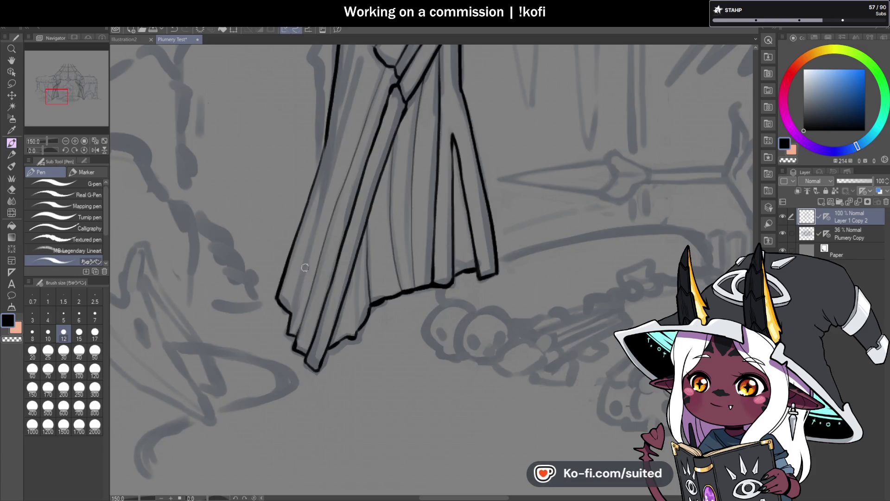
{"action": "scroll", "coordinate": [291, 316], "scroll_direction": "down", "scroll_amount": 1}
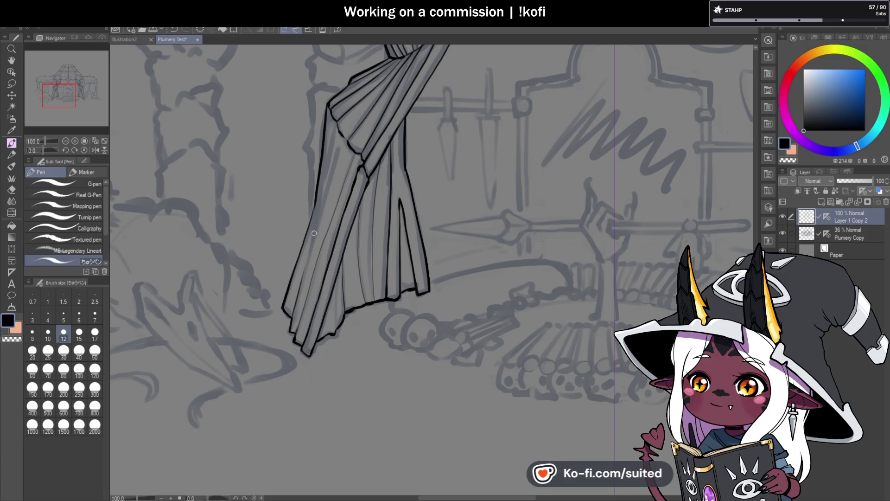
{"action": "left_click_drag", "start_coordinate": [295, 313], "coordinate": [343, 155]}
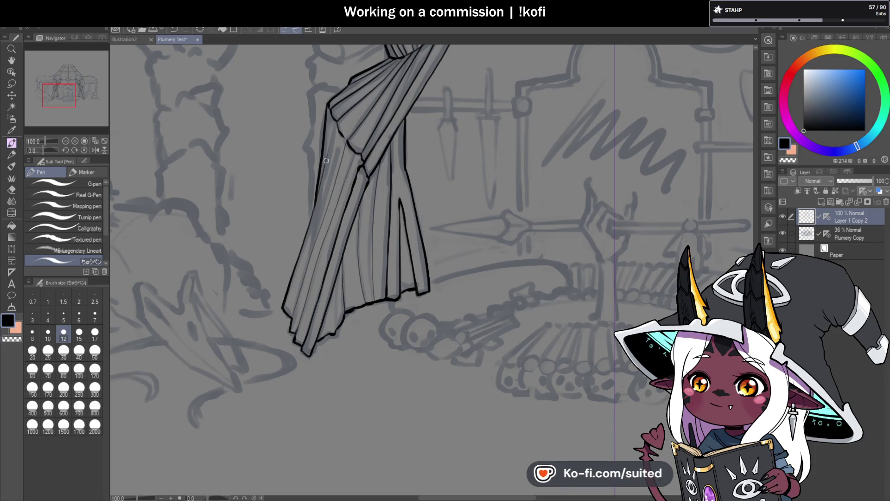
{"action": "scroll", "coordinate": [336, 121], "scroll_direction": "down", "scroll_amount": 2}
{"action": "scroll", "coordinate": [532, 194], "scroll_direction": "down", "scroll_amount": 2}
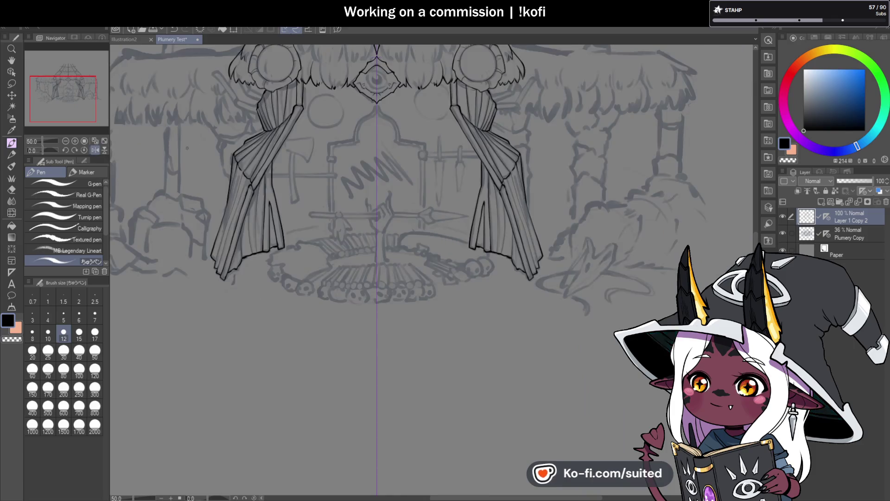
- Draw thin pleat lines down the left curtain's folds toward the hem, redoing two bad strokes
{"action": "scroll", "coordinate": [502, 197], "scroll_direction": "up", "scroll_amount": 2}
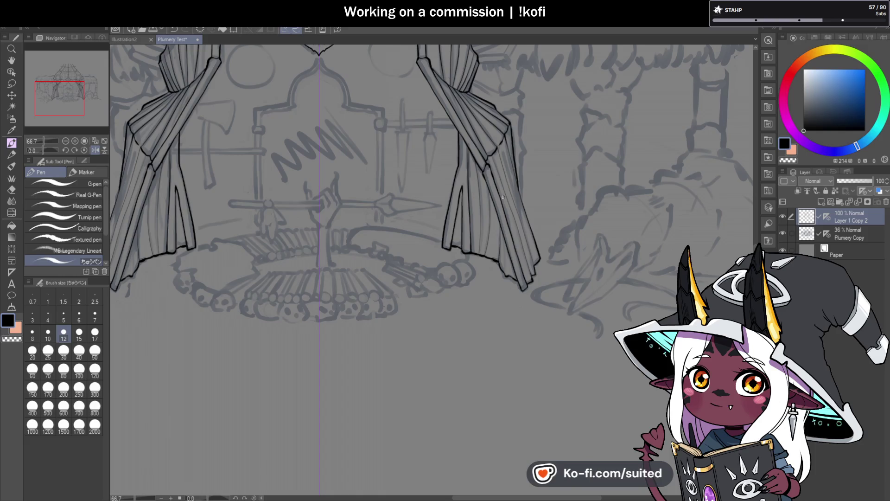
{"action": "scroll", "coordinate": [470, 222], "scroll_direction": "down", "scroll_amount": 1}
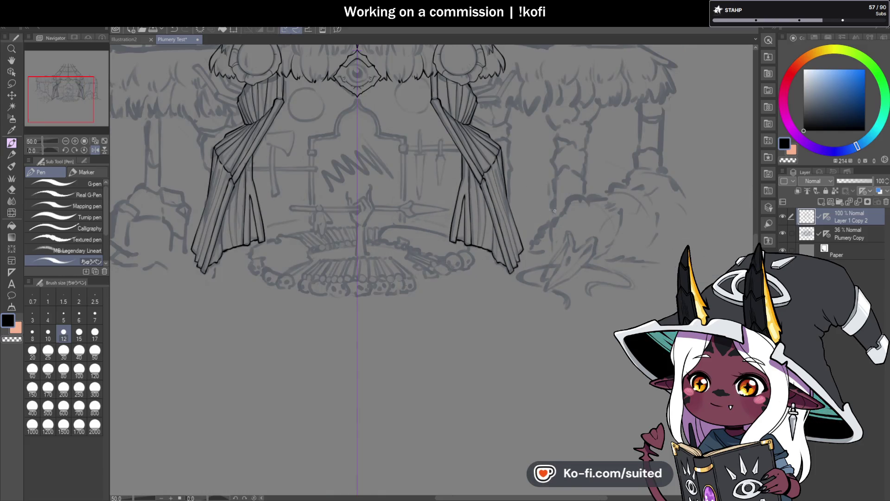
{"action": "scroll", "coordinate": [471, 222], "scroll_direction": "up", "scroll_amount": 3}
{"action": "scroll", "coordinate": [462, 146], "scroll_direction": "up", "scroll_amount": 1}
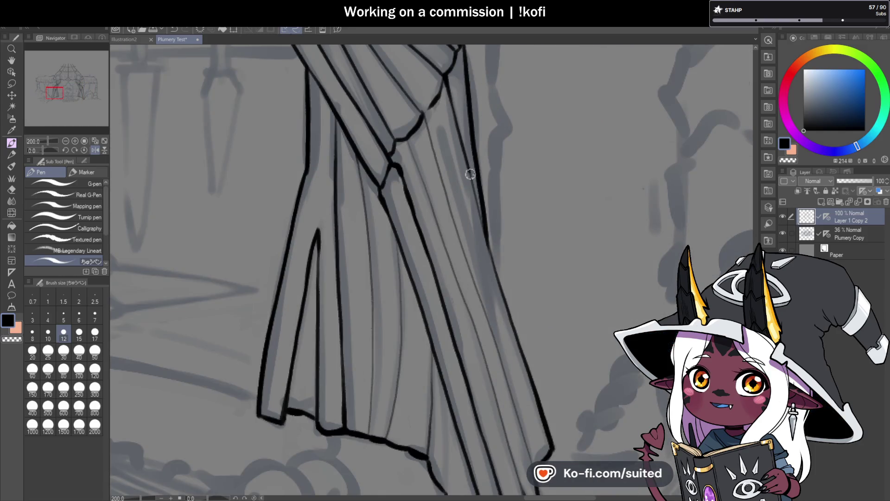
{"action": "scroll", "coordinate": [430, 116], "scroll_direction": "down", "scroll_amount": 2}
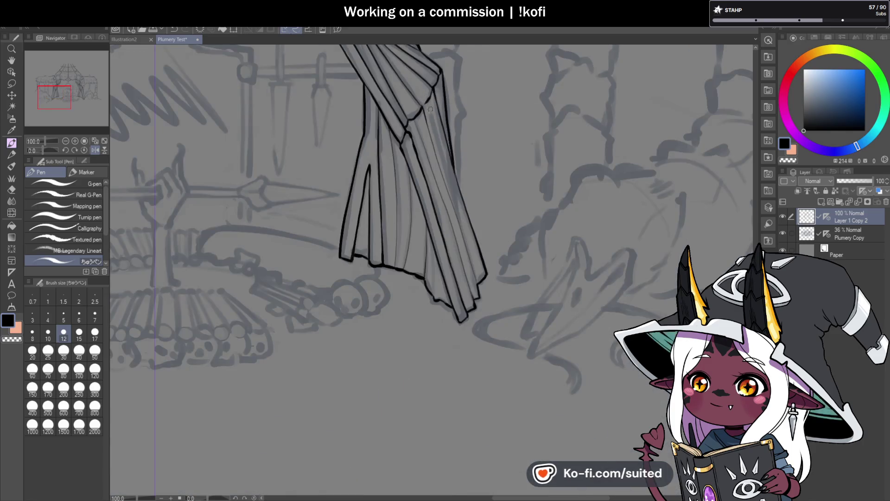
{"action": "scroll", "coordinate": [405, 118], "scroll_direction": "up", "scroll_amount": 1}
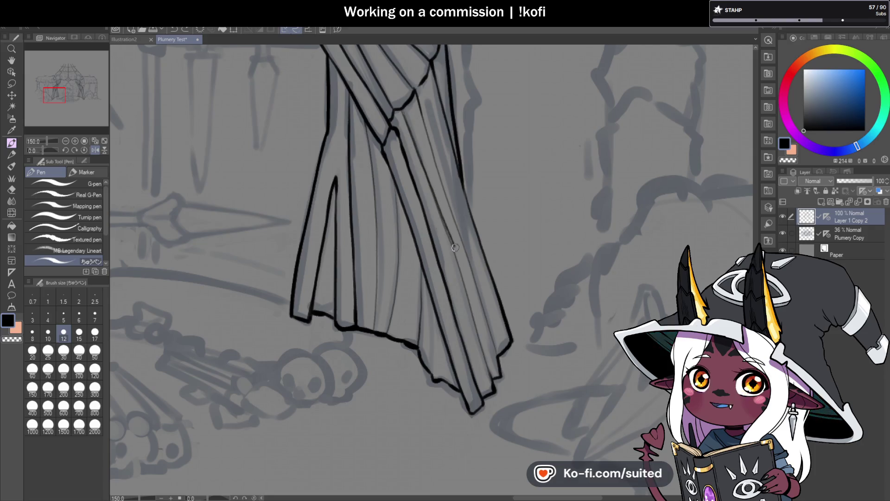
{"action": "left_click_drag", "start_coordinate": [403, 112], "coordinate": [454, 242]}
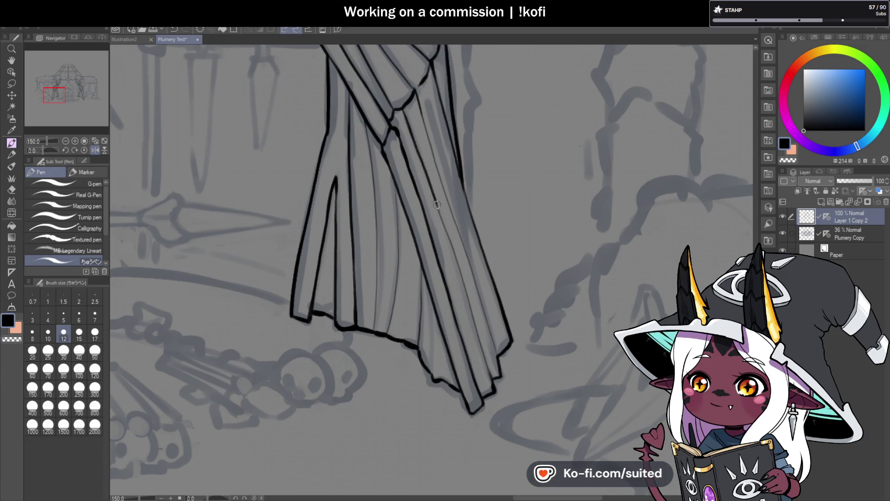
{"action": "scroll", "coordinate": [421, 438], "scroll_direction": "up", "scroll_amount": 2}
{"action": "left_click_drag", "start_coordinate": [420, 216], "coordinate": [414, 323]}
{"action": "left_click_drag", "start_coordinate": [442, 357], "coordinate": [432, 311]}
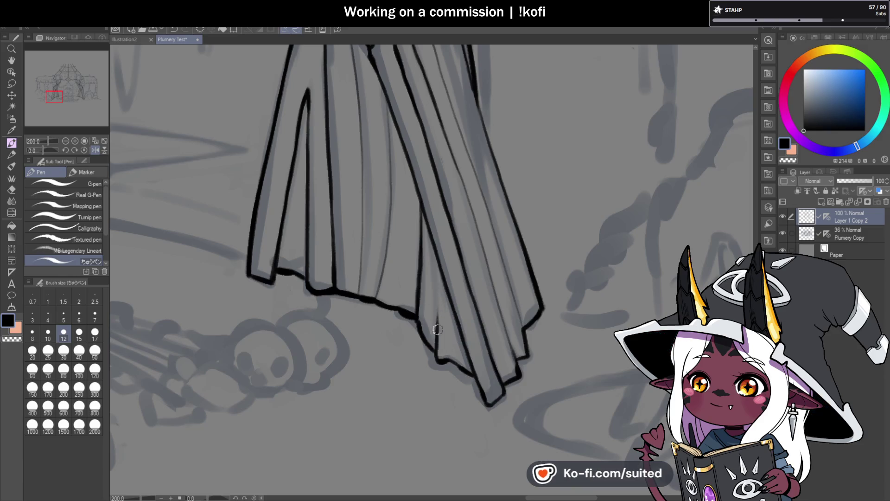
{"action": "scroll", "coordinate": [445, 250], "scroll_direction": "down", "scroll_amount": 5}
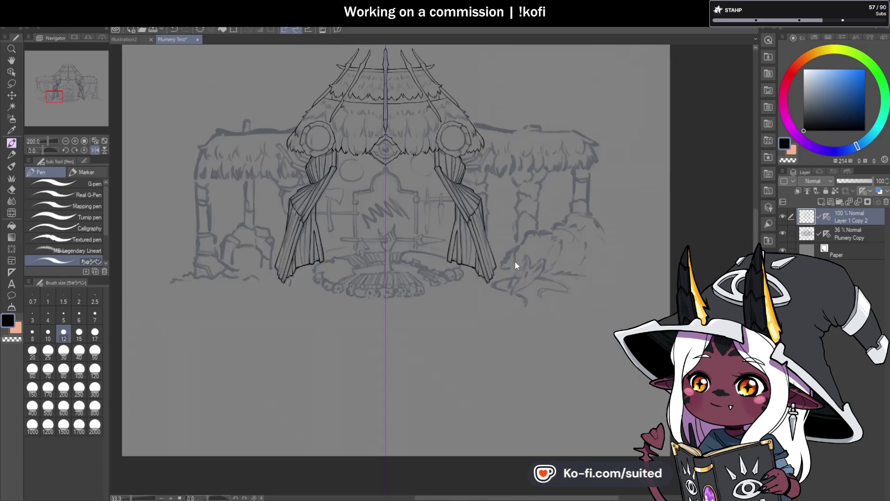
{"action": "scroll", "coordinate": [505, 253], "scroll_direction": "up", "scroll_amount": 1}
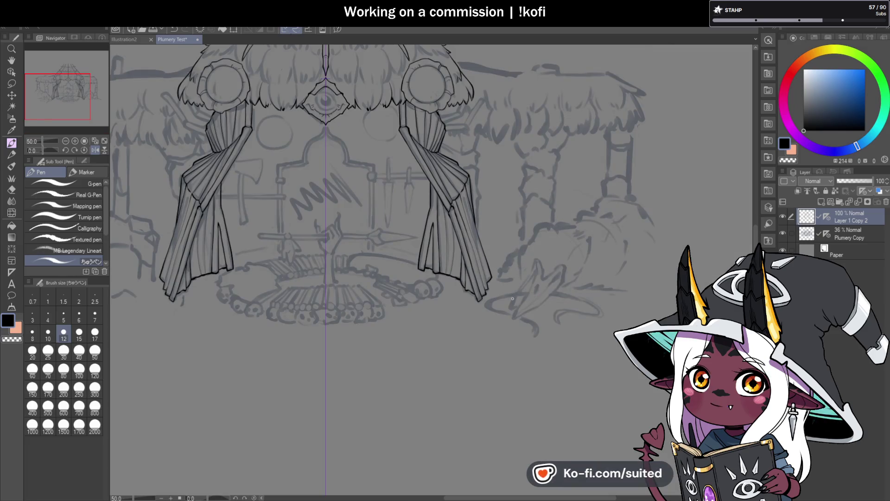
{"action": "scroll", "coordinate": [512, 297], "scroll_direction": "up", "scroll_amount": 4}
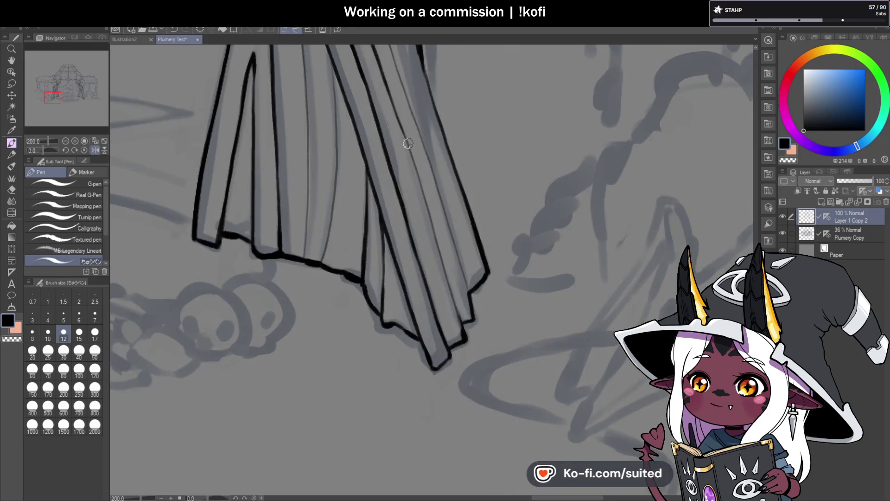
{"action": "left_click_drag", "start_coordinate": [410, 152], "coordinate": [467, 333]}
{"action": "key", "text": "ctrl+z"}
{"action": "left_click_drag", "start_coordinate": [414, 167], "coordinate": [461, 320]}
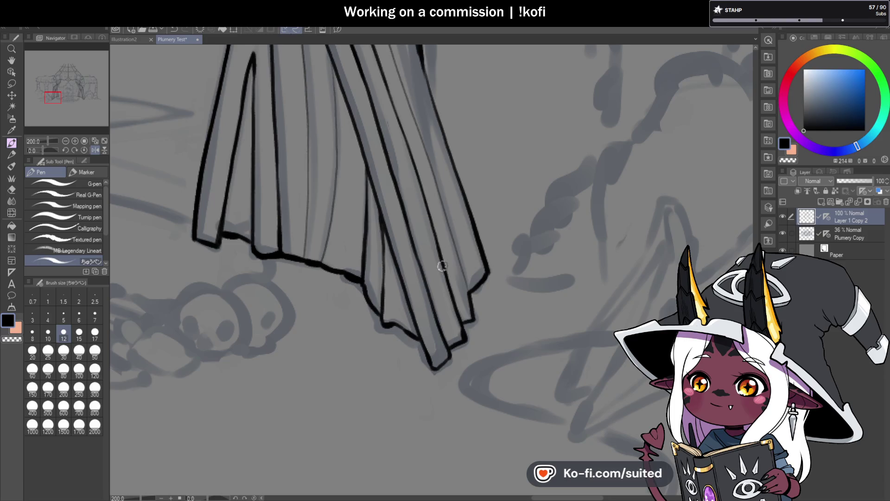
{"action": "left_click_drag", "start_coordinate": [459, 246], "coordinate": [474, 299]}
{"action": "key", "text": "ctrl+z"}
{"action": "left_click_drag", "start_coordinate": [447, 229], "coordinate": [474, 299]}
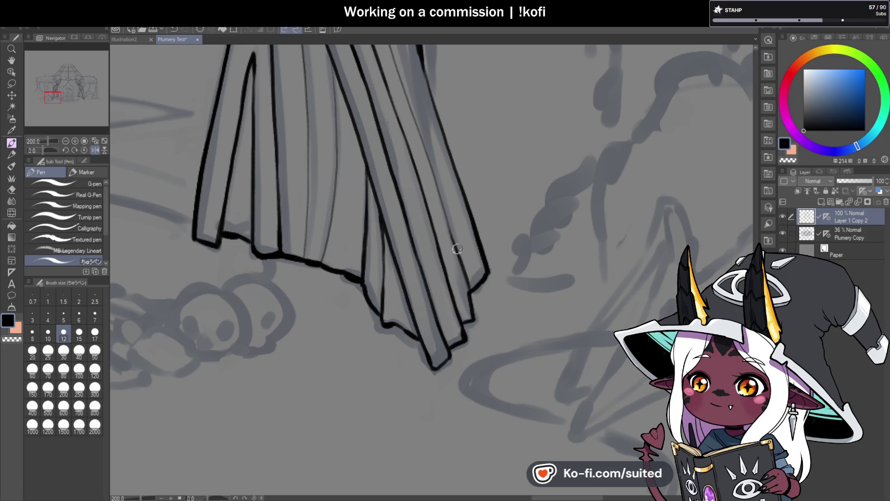
{"action": "scroll", "coordinate": [437, 190], "scroll_direction": "down", "scroll_amount": 2}
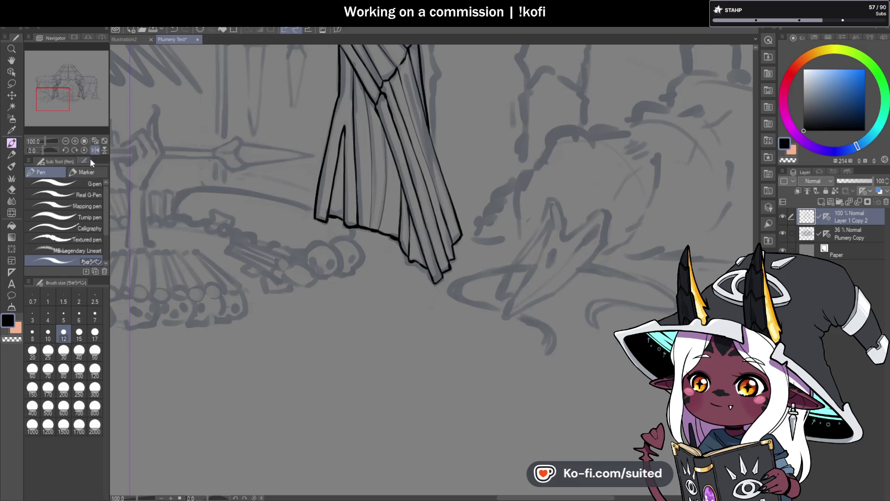
- With the canvas view mirrored horizontally, add four more thin pleat lines reaching the hem
{"action": "left_click", "coordinate": [95, 150]}
{"action": "scroll", "coordinate": [464, 107], "scroll_direction": "up", "scroll_amount": 1}
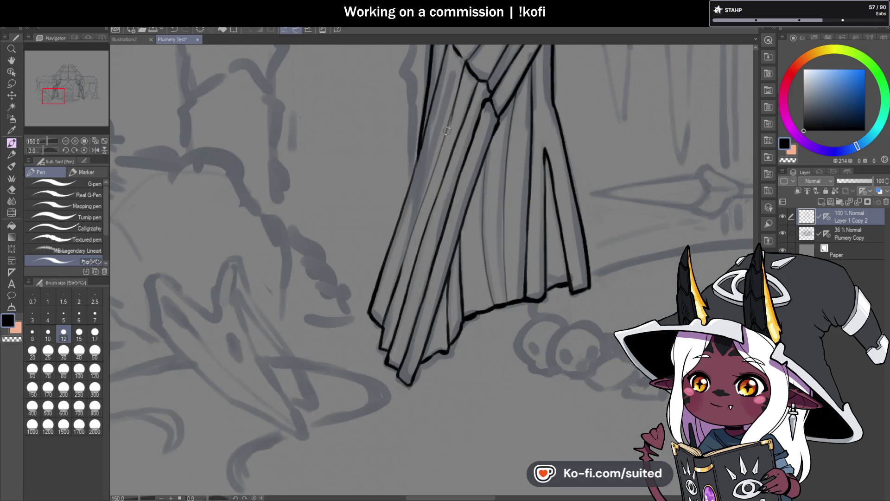
{"action": "left_click_drag", "start_coordinate": [458, 82], "coordinate": [424, 199]}
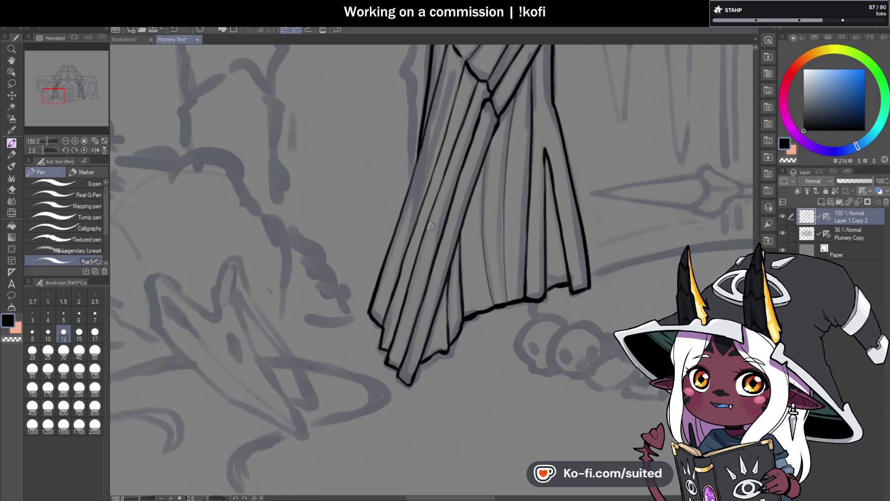
{"action": "scroll", "coordinate": [435, 142], "scroll_direction": "down", "scroll_amount": 2}
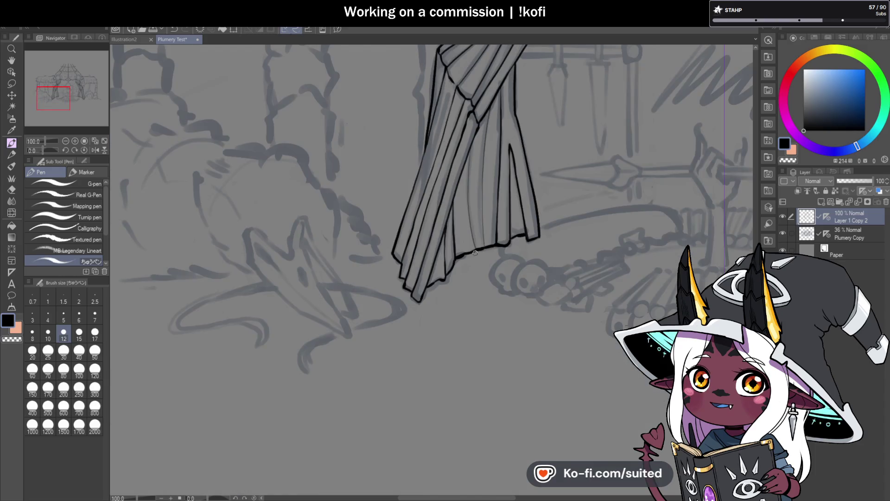
{"action": "scroll", "coordinate": [423, 185], "scroll_direction": "up", "scroll_amount": 3}
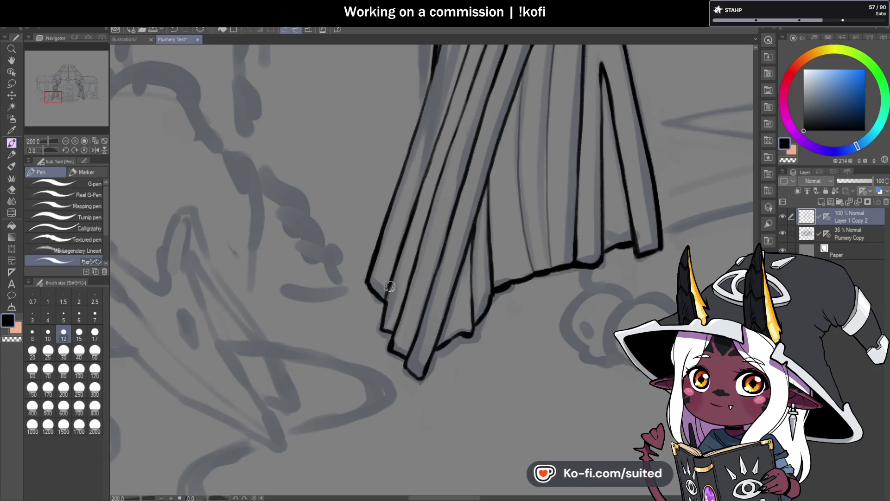
{"action": "scroll", "coordinate": [474, 182], "scroll_direction": "down", "scroll_amount": 2}
{"action": "scroll", "coordinate": [474, 182], "scroll_direction": "up", "scroll_amount": 1}
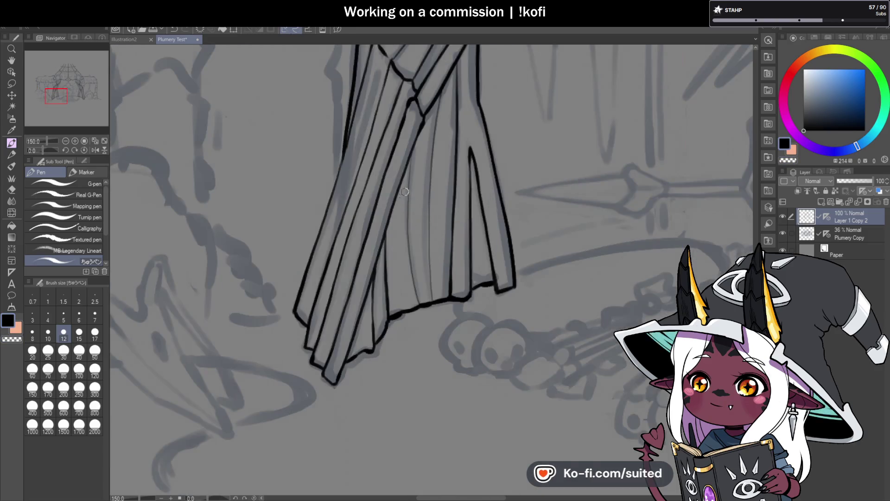
{"action": "mouse_move", "coordinate": [413, 149]}
{"action": "left_mouse_down"}
{"action": "mouse_move", "coordinate": [407, 217]}
{"action": "mouse_move", "coordinate": [419, 301]}
{"action": "left_mouse_up"}
{"action": "mouse_move", "coordinate": [445, 84]}
{"action": "left_mouse_down"}
{"action": "mouse_move", "coordinate": [431, 155]}
{"action": "mouse_move", "coordinate": [432, 296]}
{"action": "left_mouse_up"}
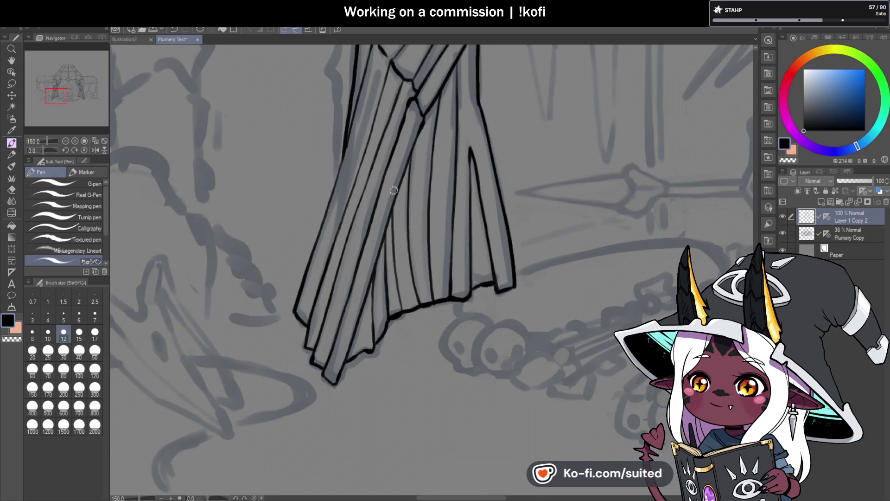
{"action": "left_click_drag", "start_coordinate": [396, 191], "coordinate": [401, 298]}
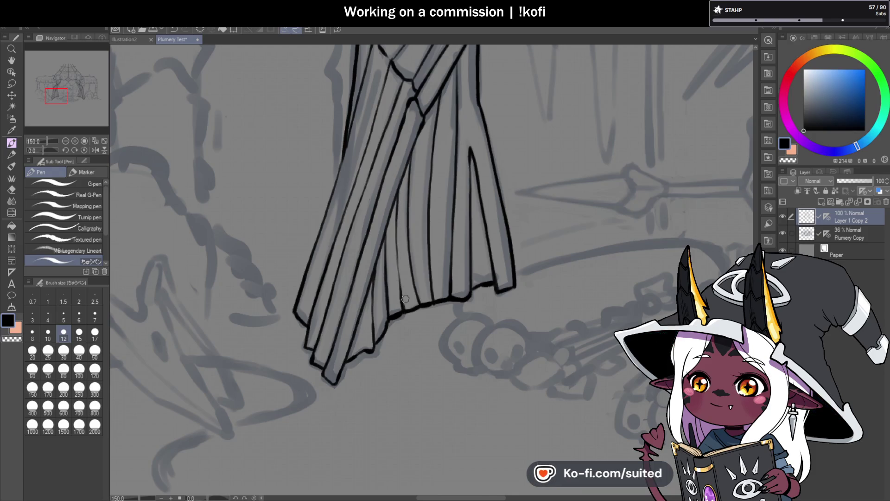
{"action": "scroll", "coordinate": [396, 210], "scroll_direction": "down", "scroll_amount": 5}
{"action": "scroll", "coordinate": [374, 268], "scroll_direction": "up", "scroll_amount": 4}
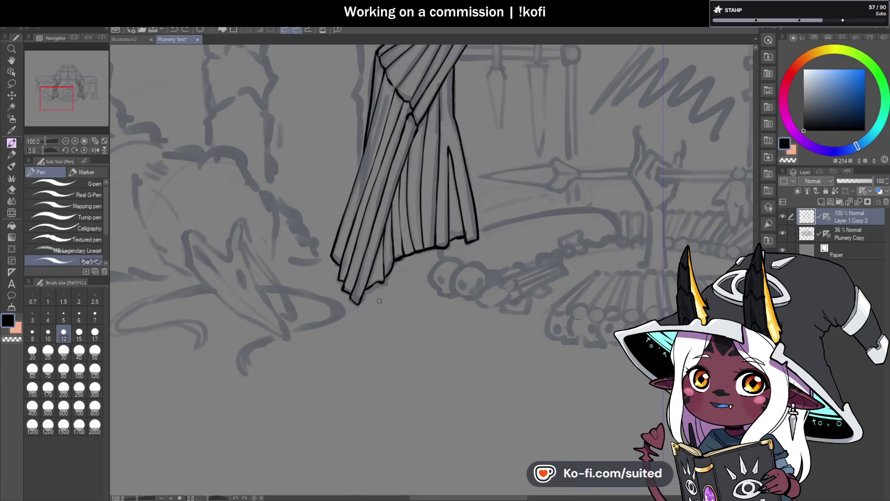
{"action": "scroll", "coordinate": [371, 261], "scroll_direction": "down", "scroll_amount": 2}
{"action": "scroll", "coordinate": [450, 95], "scroll_direction": "up", "scroll_amount": 3}
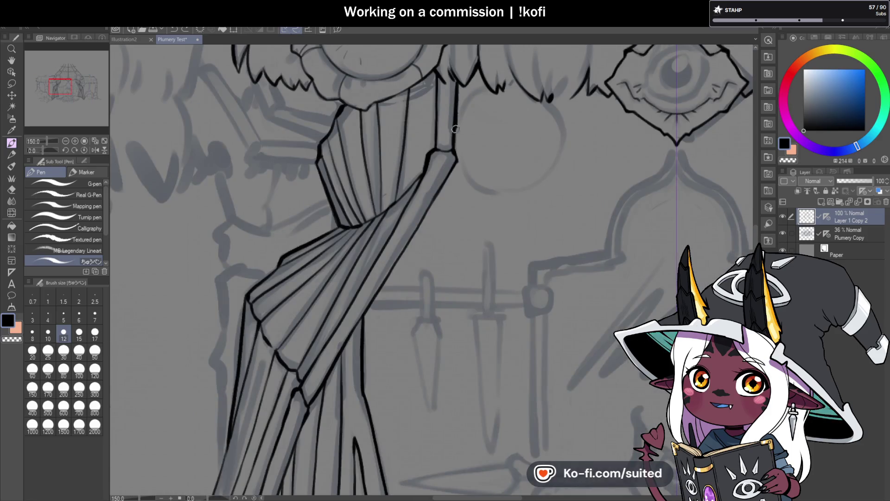
- Ink the bold tie-back edge line of the left curtain down to the hem tip, retrying after undos
{"action": "scroll", "coordinate": [444, 186], "scroll_direction": "down", "scroll_amount": 4}
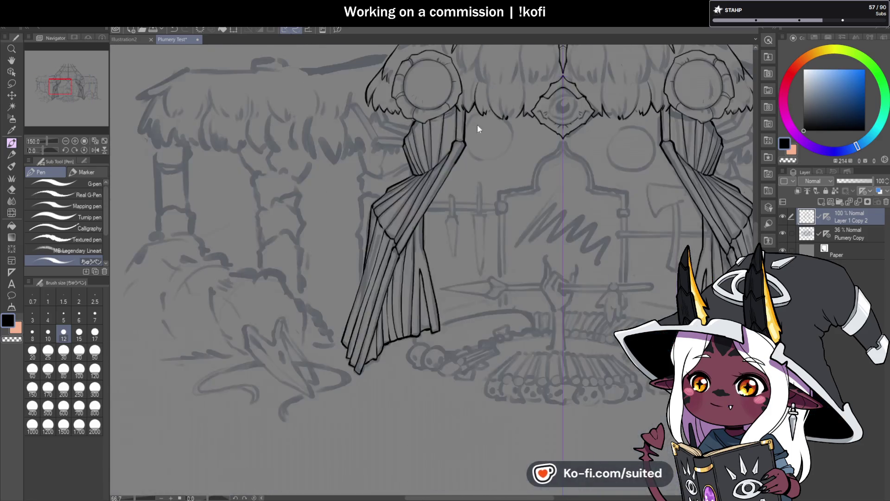
{"action": "scroll", "coordinate": [451, 152], "scroll_direction": "up", "scroll_amount": 2}
{"action": "key", "text": "ctrl+z"}
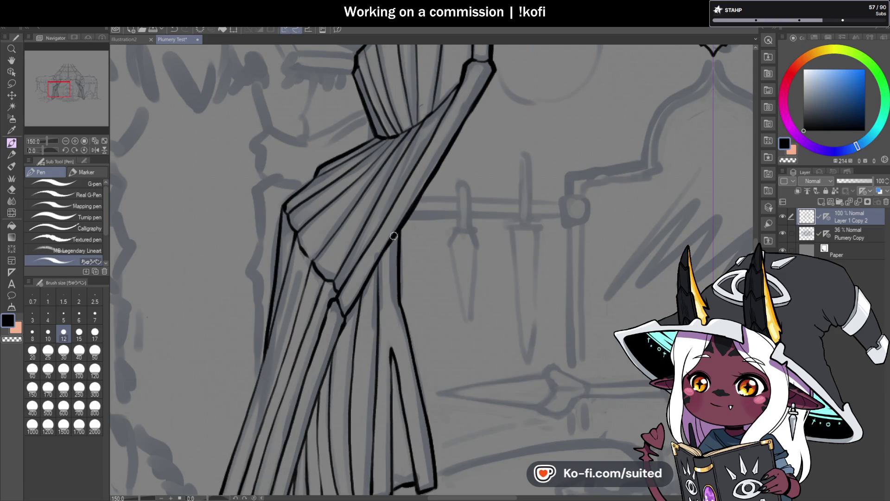
{"action": "left_click_drag", "start_coordinate": [368, 279], "coordinate": [346, 317]}
{"action": "key", "text": "ctrl+z"}
{"action": "left_click_drag", "start_coordinate": [410, 206], "coordinate": [344, 322]}
{"action": "mouse_move", "coordinate": [346, 327]}
{"action": "left_mouse_down"}
{"action": "mouse_move", "coordinate": [406, 234]}
{"action": "mouse_move", "coordinate": [406, 114]}
{"action": "left_mouse_up"}
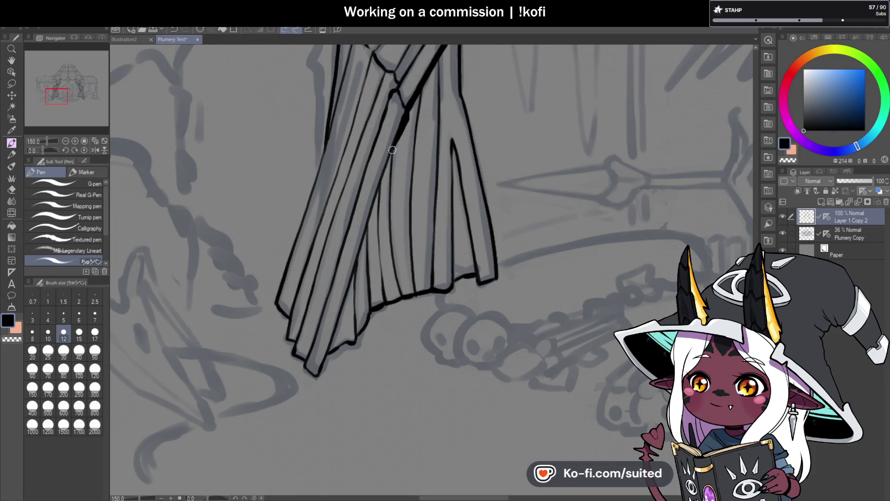
{"action": "left_click_drag", "start_coordinate": [371, 212], "coordinate": [319, 374]}
{"action": "scroll", "coordinate": [320, 374], "scroll_direction": "down", "scroll_amount": 4}
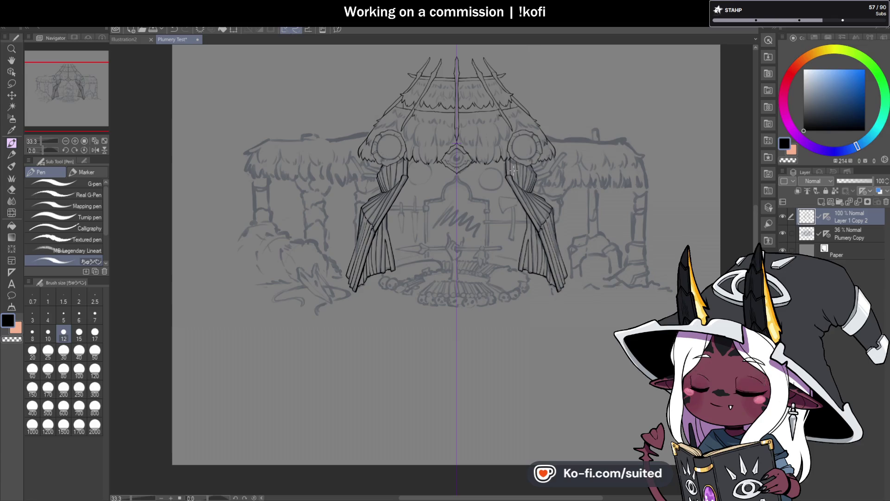
- Ink a line down from the curtain top, a thin line under the thatch edge, and the down-left curtain edge
{"action": "scroll", "coordinate": [411, 176], "scroll_direction": "up", "scroll_amount": 1}
{"action": "scroll", "coordinate": [325, 157], "scroll_direction": "up", "scroll_amount": 6}
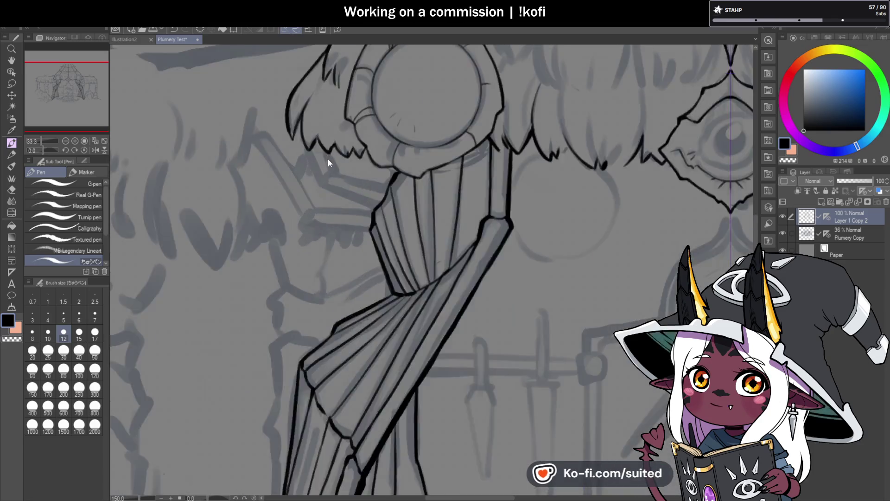
{"action": "mouse_move", "coordinate": [296, 153]}
{"action": "left_mouse_down"}
{"action": "mouse_move", "coordinate": [324, 227]}
{"action": "mouse_move", "coordinate": [359, 211]}
{"action": "left_mouse_up"}
{"action": "left_click_drag", "start_coordinate": [347, 163], "coordinate": [357, 208]}
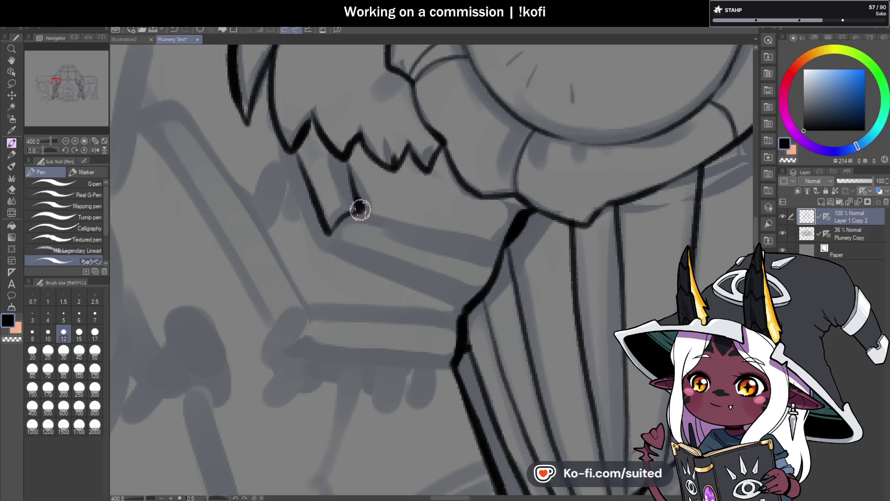
{"action": "key", "text": "ctrl+z"}
{"action": "mouse_move", "coordinate": [346, 165]}
{"action": "left_mouse_down"}
{"action": "mouse_move", "coordinate": [361, 209]}
{"action": "mouse_move", "coordinate": [343, 199]}
{"action": "mouse_move", "coordinate": [484, 102]}
{"action": "mouse_move", "coordinate": [489, 149]}
{"action": "mouse_move", "coordinate": [481, 155]}
{"action": "mouse_move", "coordinate": [354, 179]}
{"action": "left_mouse_up"}
{"action": "left_click_drag", "start_coordinate": [512, 182], "coordinate": [382, 232]}
- Rotate the canvas to check the drawing, then flip it and reset the view upright
{"action": "scroll", "coordinate": [424, 208], "scroll_direction": "down", "scroll_amount": 3}
{"action": "scroll", "coordinate": [463, 195], "scroll_direction": "down", "scroll_amount": 3}
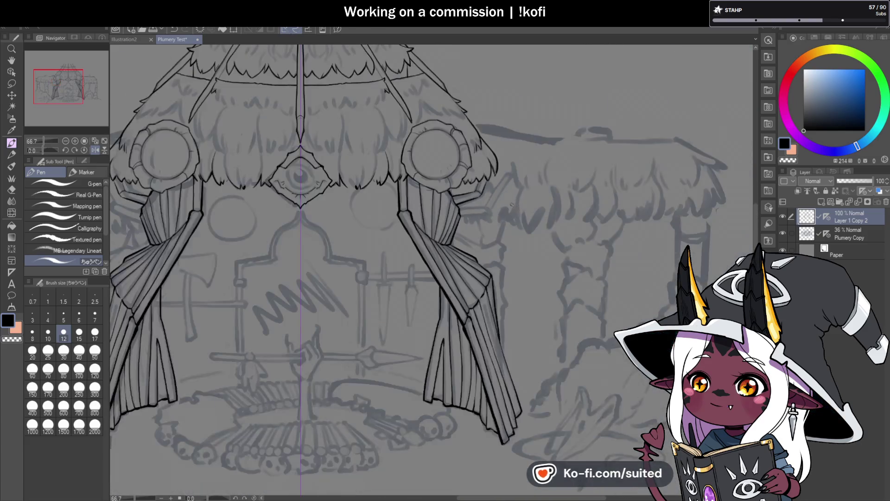
{"action": "scroll", "coordinate": [464, 186], "scroll_direction": "up", "scroll_amount": 4}
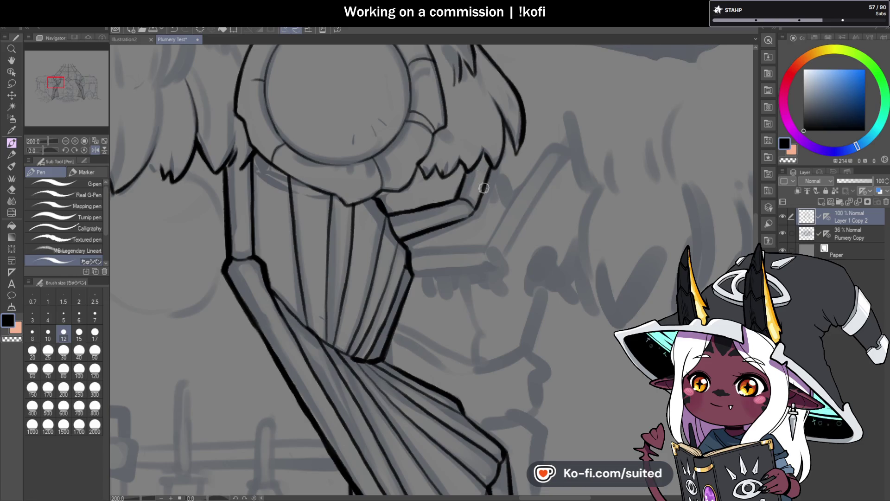
{"action": "scroll", "coordinate": [477, 203], "scroll_direction": "down", "scroll_amount": 5}
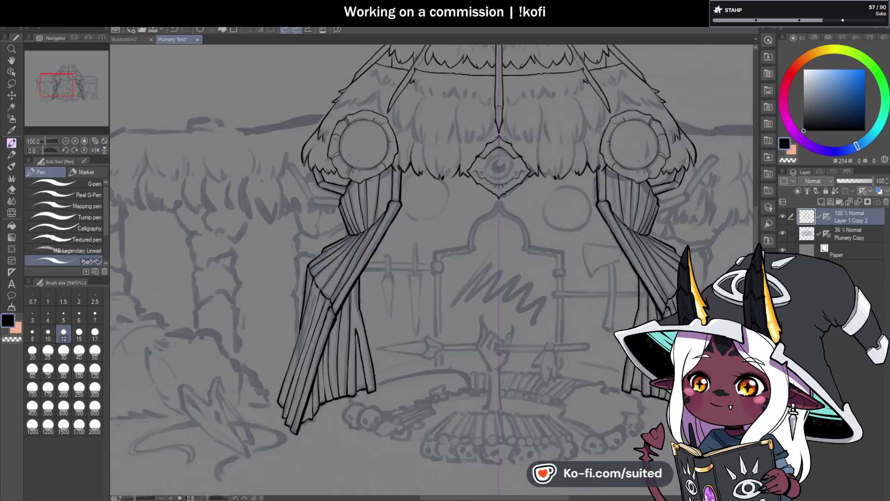
{"action": "scroll", "coordinate": [325, 190], "scroll_direction": "up", "scroll_amount": 2}
{"action": "left_click_drag", "start_coordinate": [41, 149], "coordinate": [47, 151]}
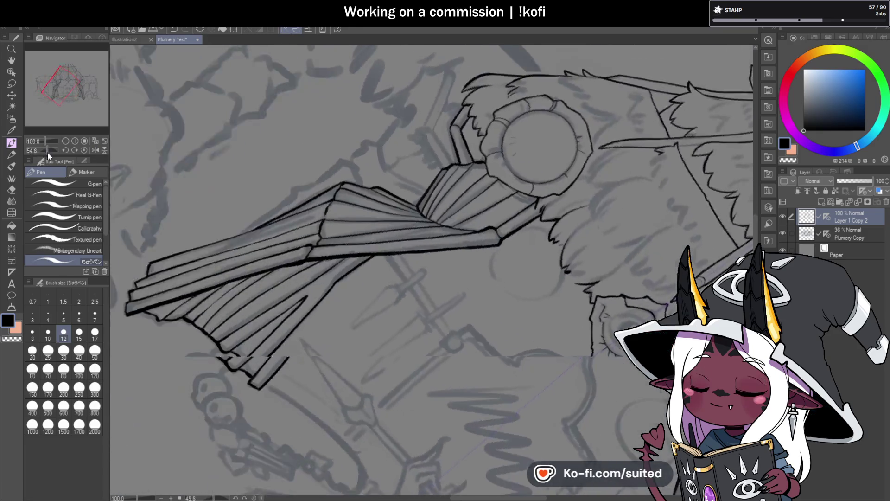
{"action": "scroll", "coordinate": [452, 145], "scroll_direction": "up", "scroll_amount": 2}
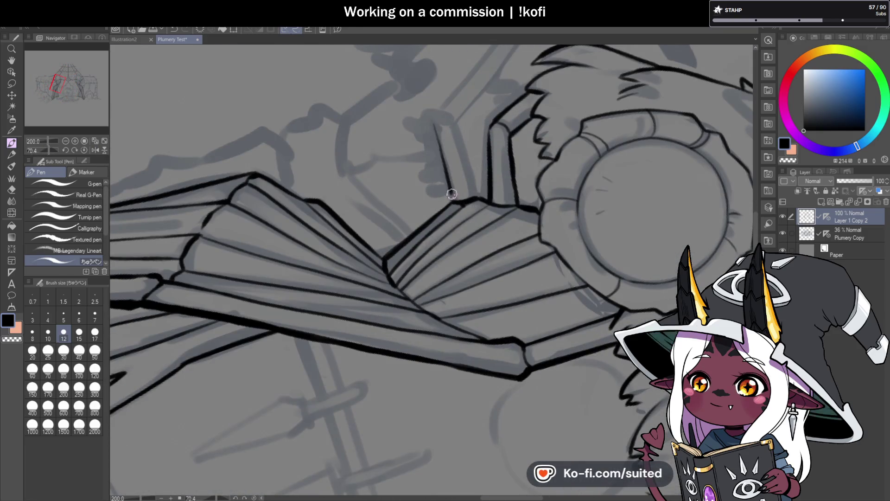
{"action": "scroll", "coordinate": [371, 196], "scroll_direction": "down", "scroll_amount": 1}
{"action": "left_click", "coordinate": [94, 150]}
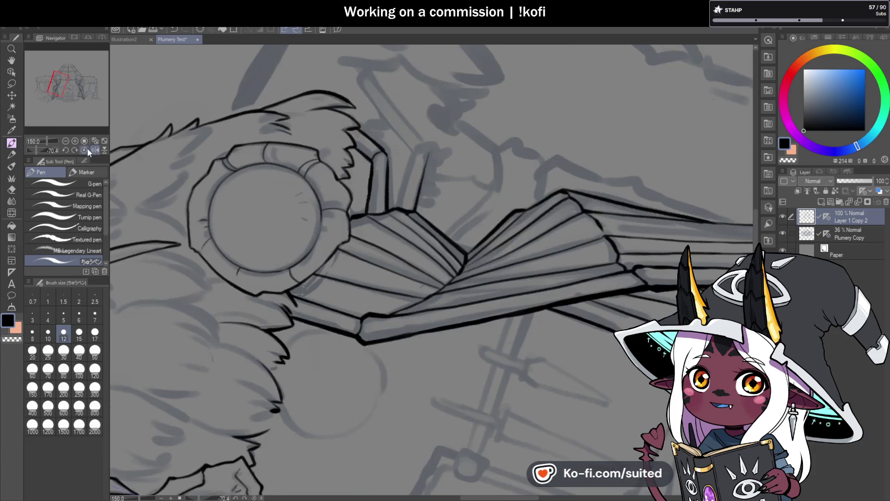
{"action": "left_click", "coordinate": [85, 150]}
{"action": "scroll", "coordinate": [386, 281], "scroll_direction": "down", "scroll_amount": 5}
{"action": "scroll", "coordinate": [504, 113], "scroll_direction": "up", "scroll_amount": 2}
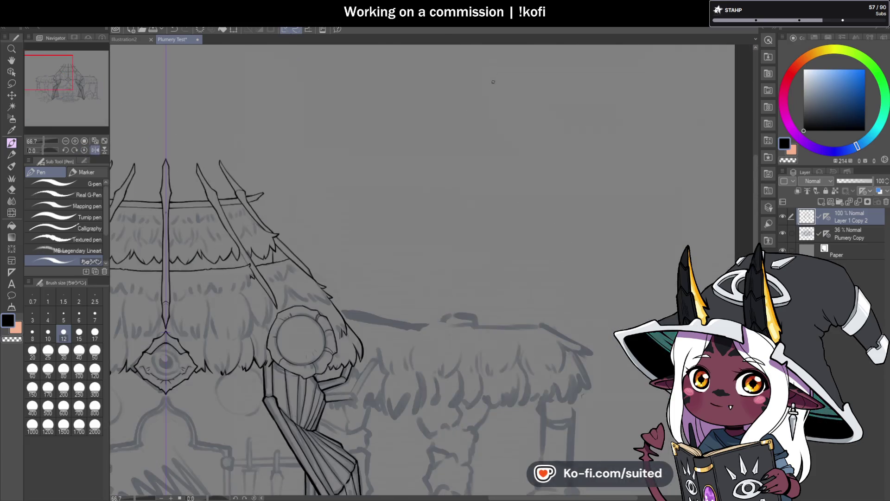
- Write '24' split into three '8h' entries, with arrows to 'work' and 'healthy sleep'
{"action": "left_click_drag", "start_coordinate": [503, 88], "coordinate": [510, 93]}
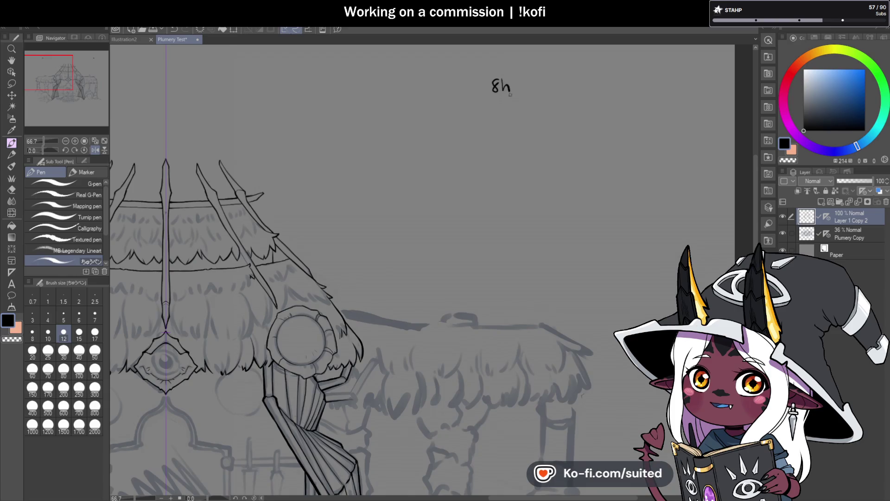
{"action": "mouse_move", "coordinate": [536, 56]}
{"action": "left_mouse_down"}
{"action": "mouse_move", "coordinate": [558, 61]}
{"action": "mouse_move", "coordinate": [540, 81]}
{"action": "left_mouse_up"}
{"action": "mouse_move", "coordinate": [549, 79]}
{"action": "left_mouse_down"}
{"action": "mouse_move", "coordinate": [549, 92]}
{"action": "mouse_move", "coordinate": [599, 91]}
{"action": "left_mouse_up"}
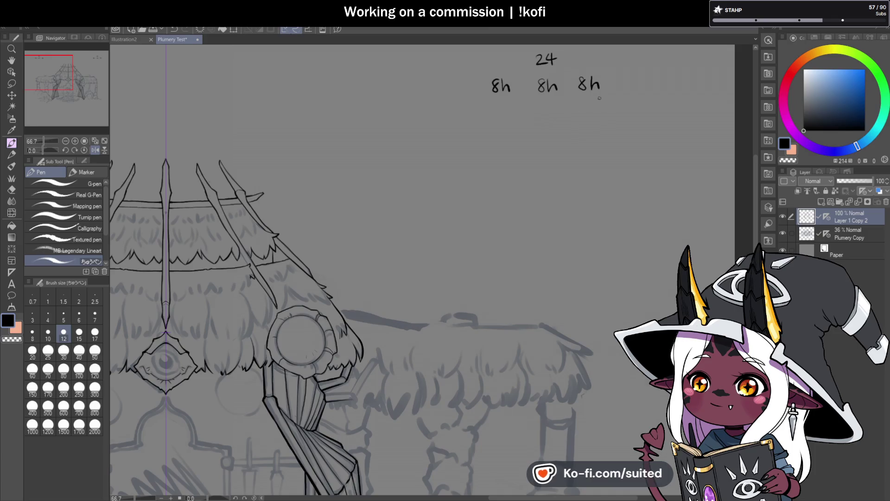
{"action": "left_click_drag", "start_coordinate": [482, 93], "coordinate": [463, 104]}
{"action": "mouse_move", "coordinate": [463, 98]}
{"action": "left_mouse_down"}
{"action": "mouse_move", "coordinate": [469, 104]}
{"action": "mouse_move", "coordinate": [442, 119]}
{"action": "mouse_move", "coordinate": [464, 120]}
{"action": "left_mouse_up"}
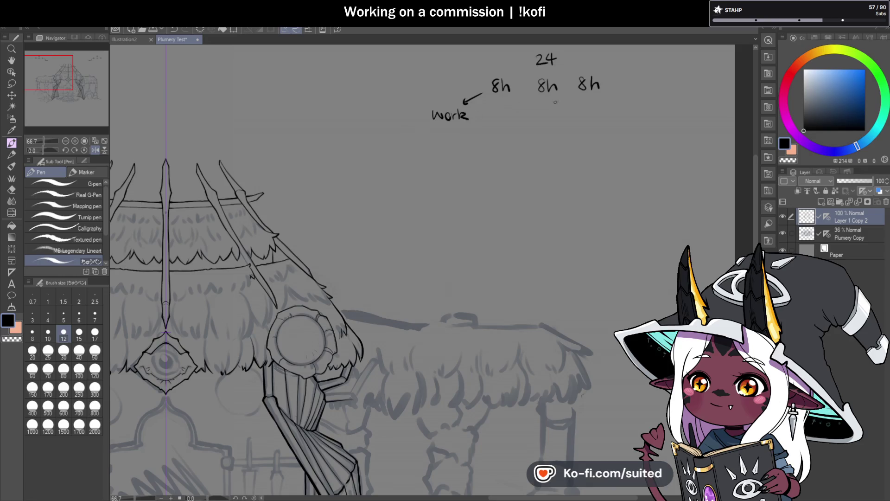
{"action": "left_click_drag", "start_coordinate": [608, 95], "coordinate": [646, 125]}
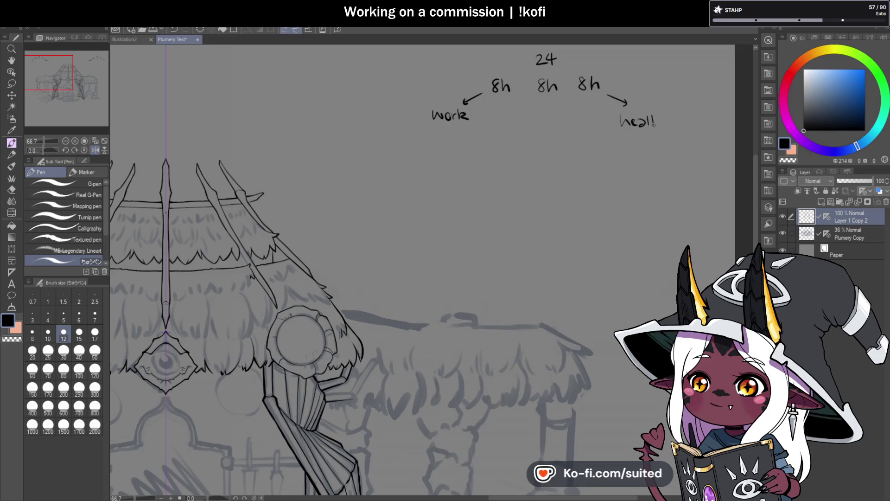
{"action": "mouse_move", "coordinate": [638, 133]}
{"action": "left_mouse_down"}
{"action": "mouse_move", "coordinate": [633, 143]}
{"action": "mouse_move", "coordinate": [673, 138]}
{"action": "left_mouse_up"}
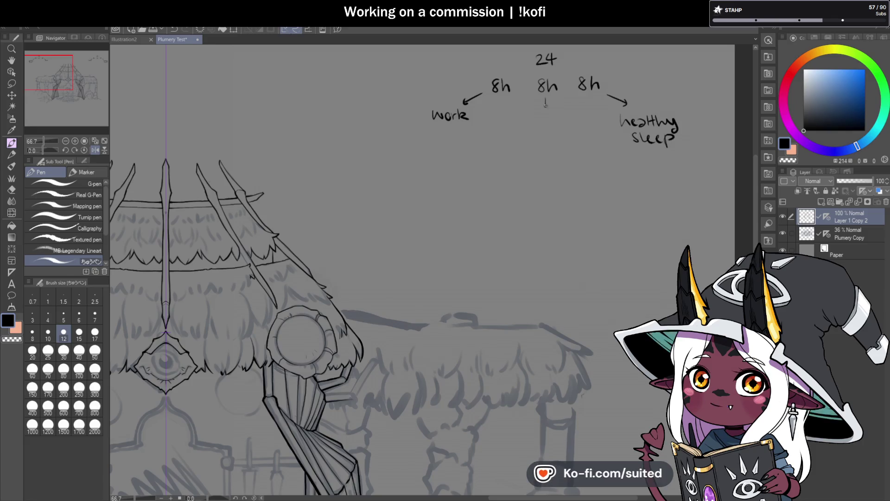
{"action": "left_click_drag", "start_coordinate": [542, 108], "coordinate": [549, 108]}
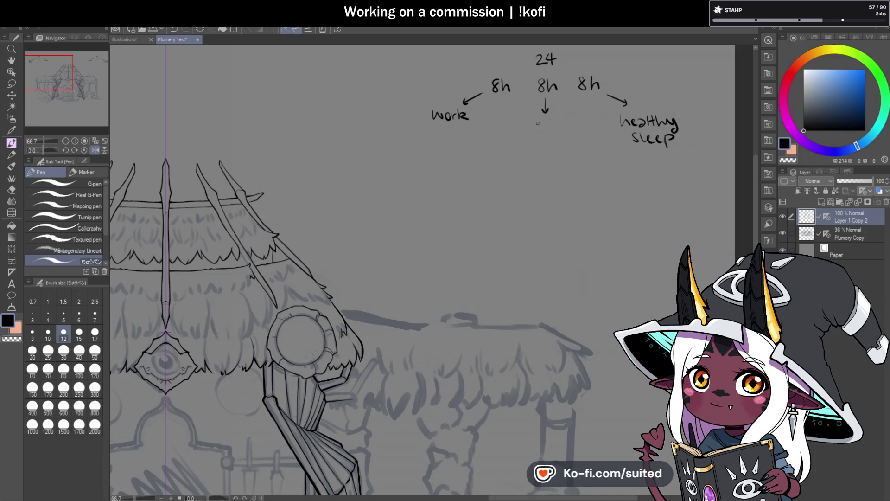
- Add the '2h' commute and '1h' chores/groceries entries, ending in a boxed '5h'
{"action": "mouse_move", "coordinate": [540, 119]}
{"action": "left_mouse_down"}
{"action": "mouse_move", "coordinate": [556, 126]}
{"action": "mouse_move", "coordinate": [536, 141]}
{"action": "mouse_move", "coordinate": [551, 135]}
{"action": "left_mouse_up"}
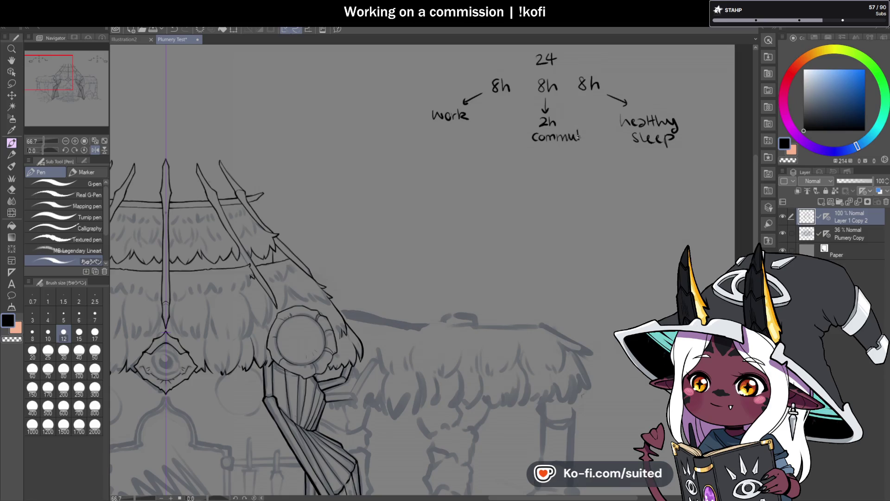
{"action": "mouse_move", "coordinate": [544, 147]}
{"action": "left_mouse_down"}
{"action": "mouse_move", "coordinate": [552, 175]}
{"action": "mouse_move", "coordinate": [524, 187]}
{"action": "mouse_move", "coordinate": [552, 184]}
{"action": "mouse_move", "coordinate": [533, 205]}
{"action": "left_mouse_up"}
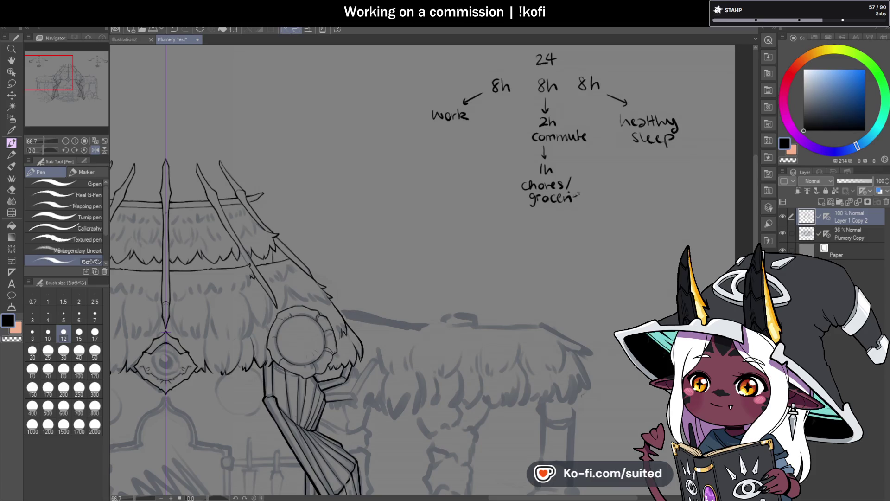
{"action": "left_click_drag", "start_coordinate": [583, 193], "coordinate": [581, 201]}
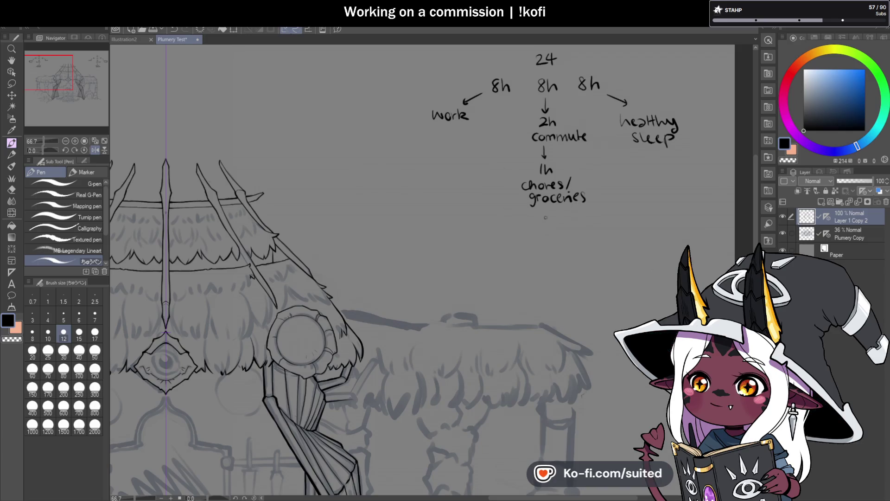
{"action": "left_click_drag", "start_coordinate": [546, 210], "coordinate": [546, 223]}
{"action": "left_click_drag", "start_coordinate": [542, 218], "coordinate": [549, 217]}
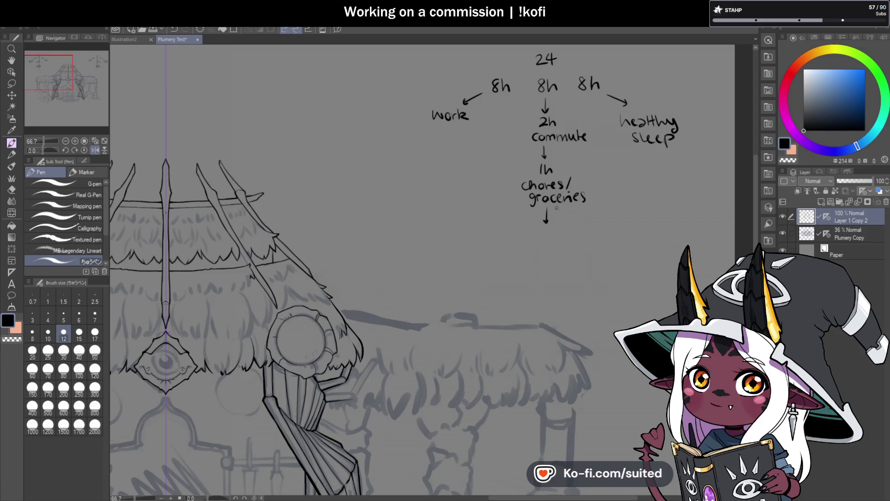
{"action": "left_click_drag", "start_coordinate": [536, 233], "coordinate": [533, 245]}
{"action": "left_click_drag", "start_coordinate": [537, 234], "coordinate": [546, 246]}
{"action": "left_click_drag", "start_coordinate": [546, 240], "coordinate": [566, 242]}
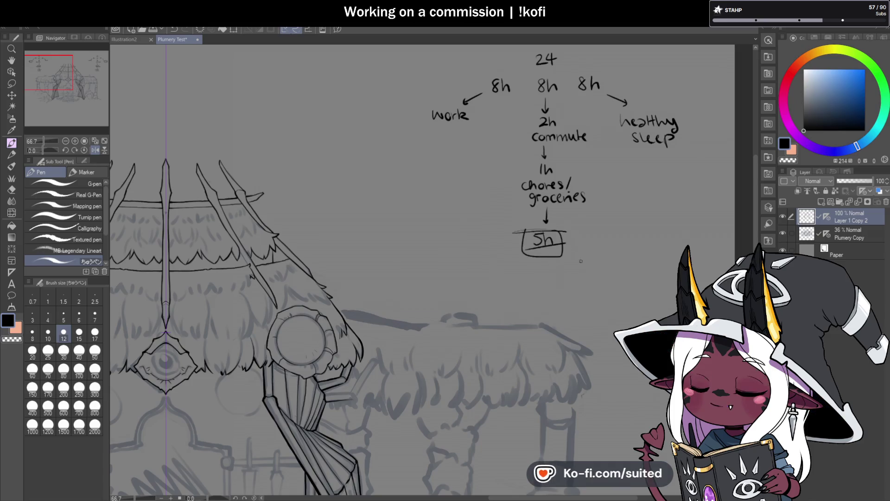
{"action": "left_click_drag", "start_coordinate": [519, 269], "coordinate": [454, 298]}
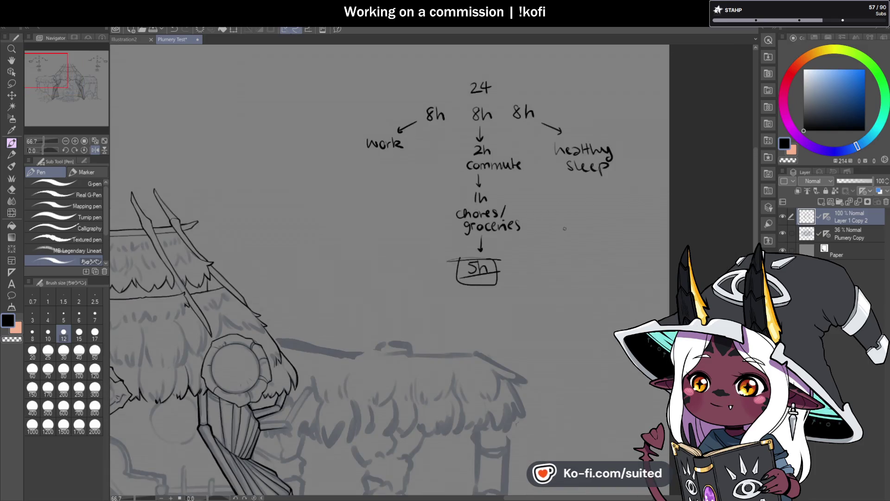
- Erase the boxed '5h' and the leftover line under groceries with transparent colour
{"action": "scroll", "coordinate": [473, 325], "scroll_direction": "up", "scroll_amount": 3}
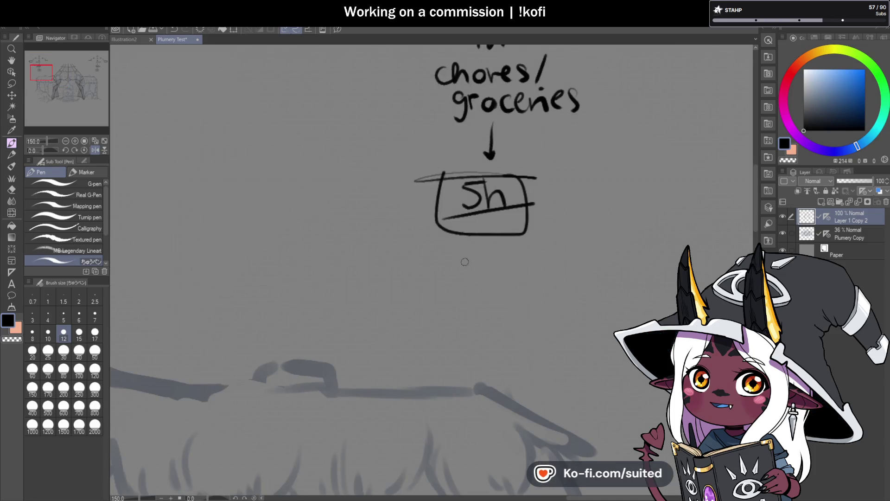
{"action": "scroll", "coordinate": [465, 262], "scroll_direction": "down", "scroll_amount": 1}
{"action": "key", "text": "c"}
{"action": "mouse_move", "coordinate": [434, 182]}
{"action": "left_mouse_down"}
{"action": "mouse_move", "coordinate": [496, 183]}
{"action": "mouse_move", "coordinate": [446, 210]}
{"action": "left_mouse_up"}
{"action": "left_click_drag", "start_coordinate": [502, 203], "coordinate": [449, 218]}
{"action": "mouse_move", "coordinate": [501, 225]}
{"action": "left_mouse_down"}
{"action": "mouse_move", "coordinate": [469, 222]}
{"action": "mouse_move", "coordinate": [492, 200]}
{"action": "left_mouse_up"}
{"action": "key", "text": "c"}
- Write and underline '1h/2h' and '1/2h' notes beneath the arrow
{"action": "mouse_move", "coordinate": [463, 187]}
{"action": "left_mouse_down"}
{"action": "mouse_move", "coordinate": [469, 201]}
{"action": "mouse_move", "coordinate": [504, 194]}
{"action": "left_mouse_up"}
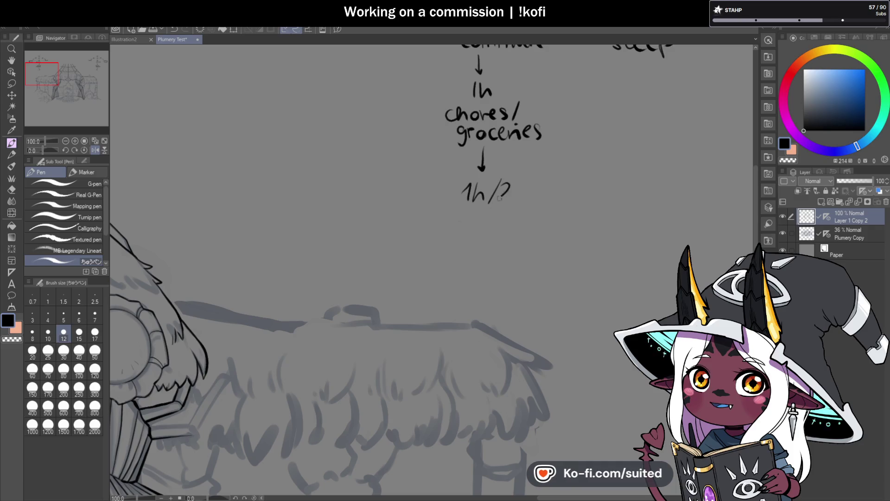
{"action": "left_click_drag", "start_coordinate": [451, 209], "coordinate": [528, 205]}
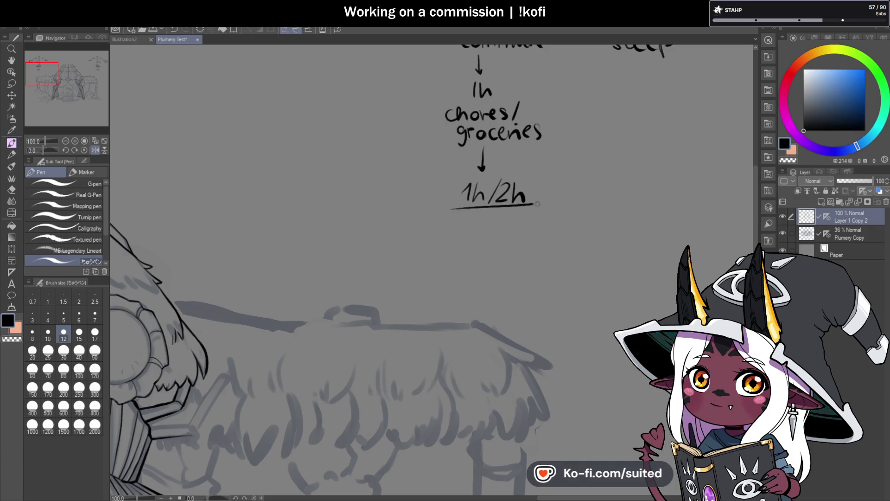
{"action": "scroll", "coordinate": [499, 235], "scroll_direction": "down", "scroll_amount": 2}
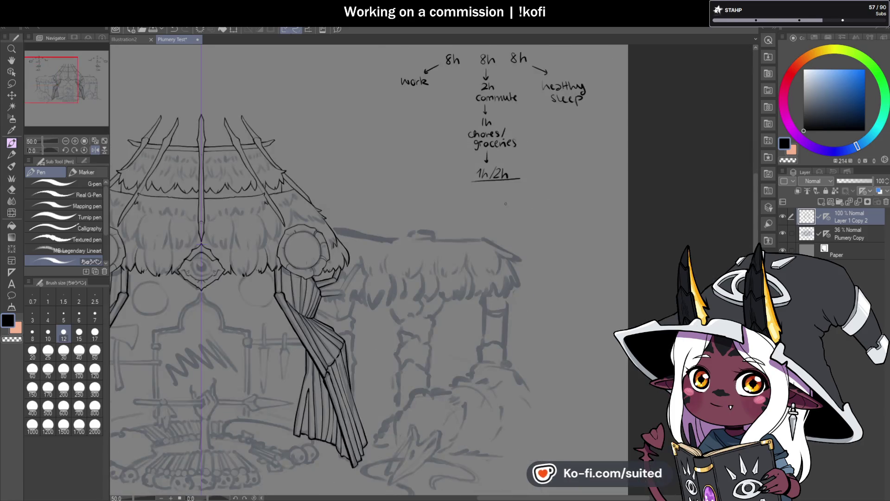
{"action": "scroll", "coordinate": [496, 204], "scroll_direction": "up", "scroll_amount": 1}
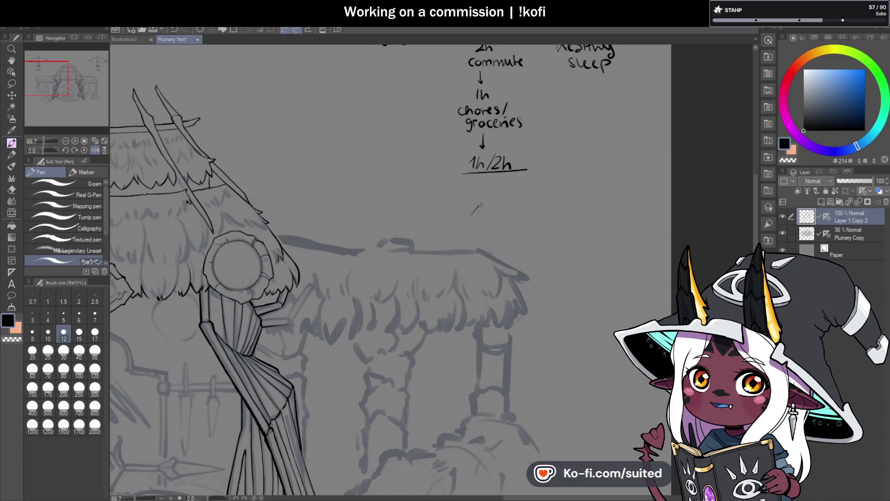
{"action": "left_click_drag", "start_coordinate": [486, 212], "coordinate": [480, 222]}
{"action": "mouse_move", "coordinate": [487, 210]}
{"action": "left_mouse_down"}
{"action": "mouse_move", "coordinate": [501, 221]}
{"action": "mouse_move", "coordinate": [527, 219]}
{"action": "left_mouse_up"}
{"action": "scroll", "coordinate": [510, 245], "scroll_direction": "down", "scroll_amount": 1}
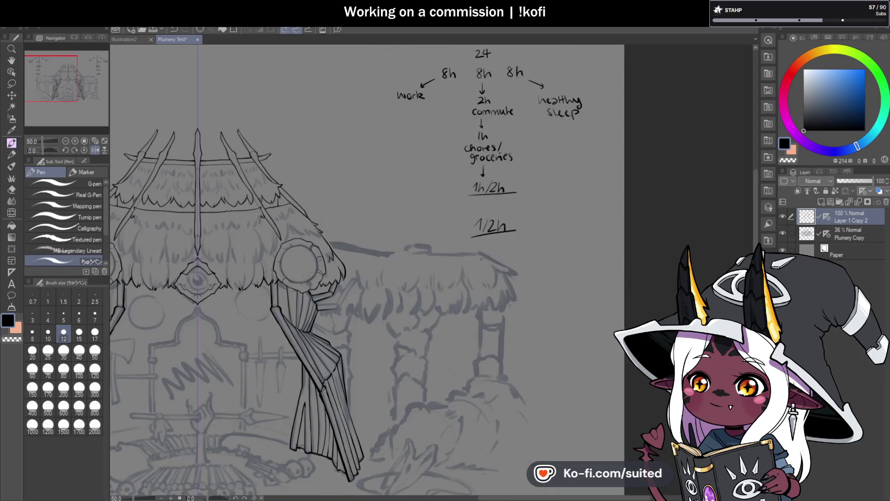
{"action": "scroll", "coordinate": [533, 232], "scroll_direction": "down", "scroll_amount": 1}
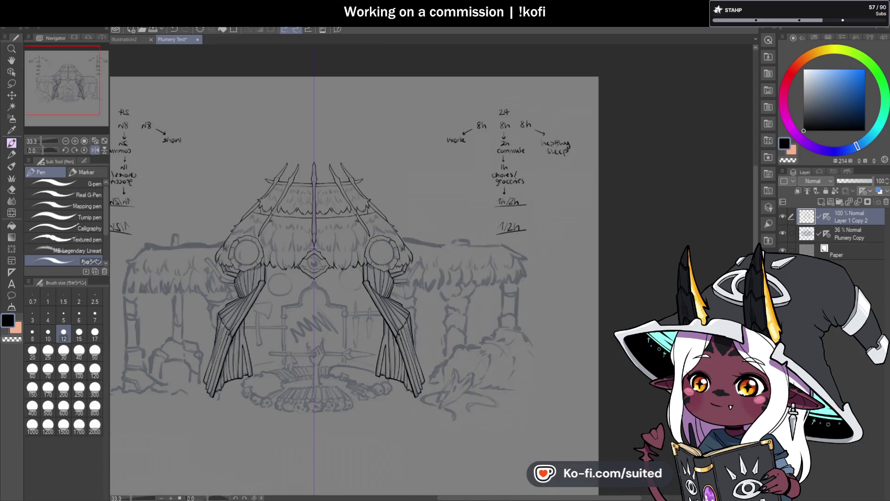
- Lasso both corner notes, delete them, deselect, and return to the Pen
{"action": "key", "text": "m"}
{"action": "left_click_drag", "start_coordinate": [153, 92], "coordinate": [113, 264]}
{"action": "mouse_move", "coordinate": [505, 86]}
{"action": "left_mouse_down"}
{"action": "mouse_move", "coordinate": [468, 251]}
{"action": "mouse_move", "coordinate": [599, 116]}
{"action": "left_mouse_up"}
{"action": "key", "text": "Delete"}
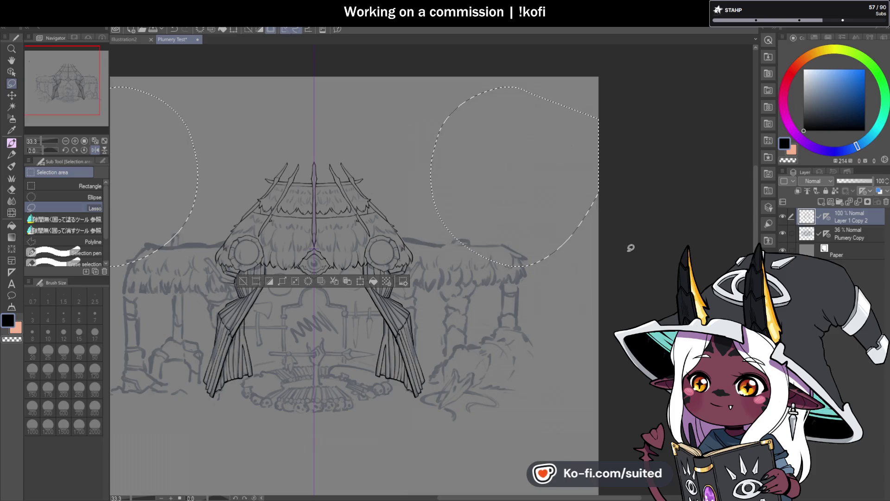
{"action": "key", "text": "ctrl+d"}
{"action": "key", "text": "p"}
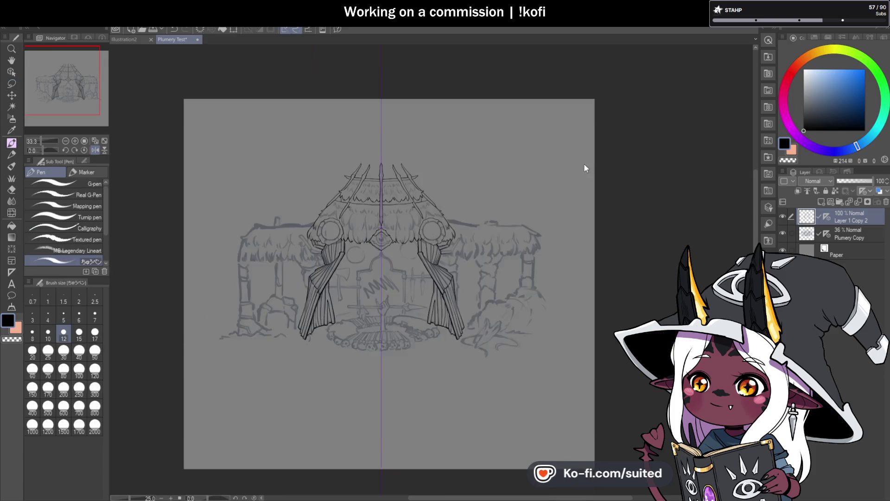
{"action": "scroll", "coordinate": [310, 102], "scroll_direction": "up", "scroll_amount": 3}
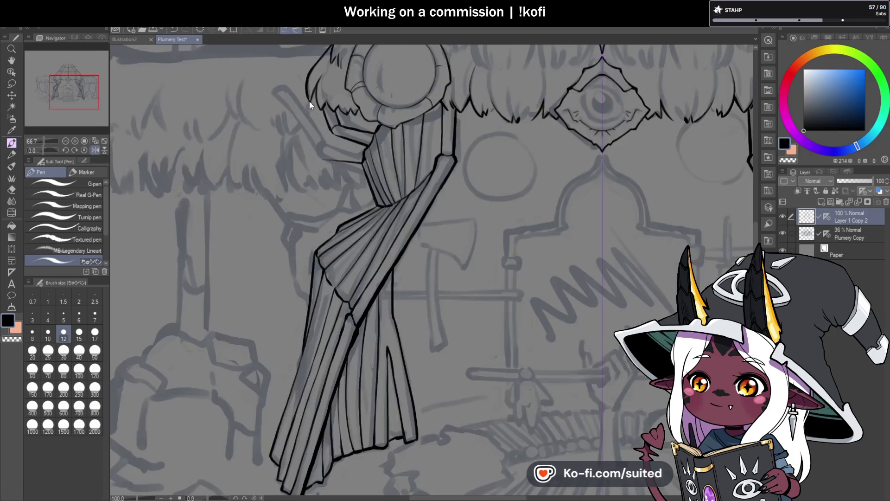
- Zoom in on the left curtain's tie-back straps below the round ornament for inking
{"action": "scroll", "coordinate": [310, 102], "scroll_direction": "up", "scroll_amount": 1}
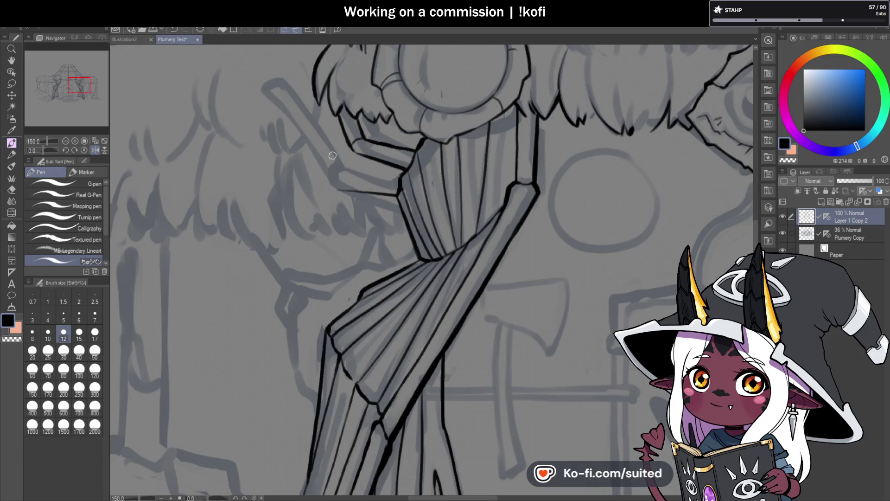
{"action": "scroll", "coordinate": [271, 92], "scroll_direction": "up", "scroll_amount": 1}
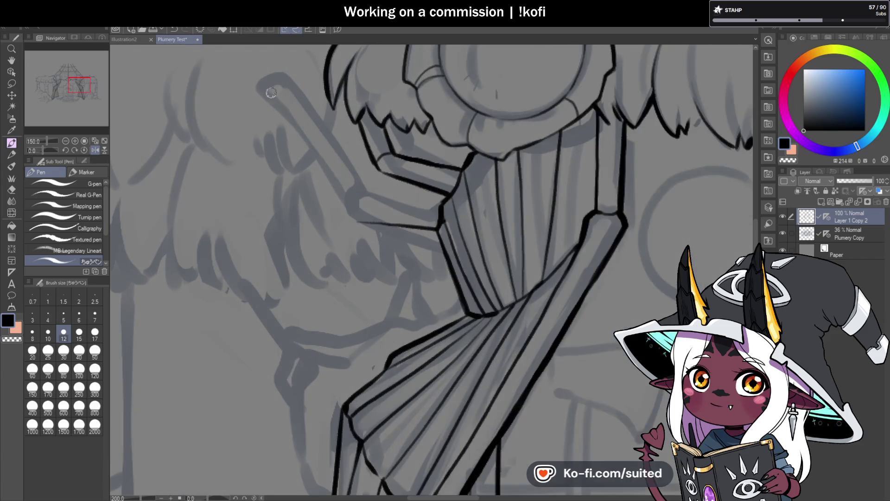
- Redo the stray strokes near the tie band and ink the pole's top curve and long edge
{"action": "key", "text": "ctrl+z"}
{"action": "left_click_drag", "start_coordinate": [263, 93], "coordinate": [301, 138]}
{"action": "key", "text": "ctrl+z"}
{"action": "mouse_move", "coordinate": [258, 91]}
{"action": "left_mouse_down"}
{"action": "mouse_move", "coordinate": [308, 145]}
{"action": "mouse_move", "coordinate": [345, 211]}
{"action": "left_mouse_up"}
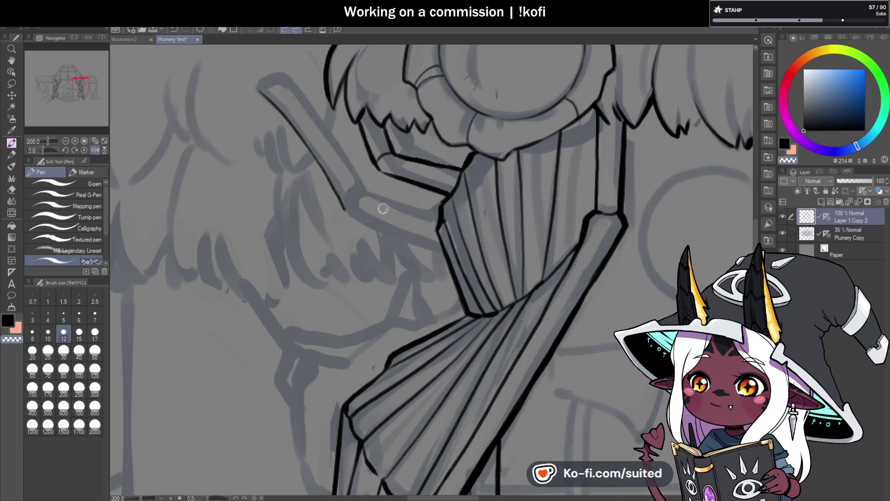
{"action": "scroll", "coordinate": [267, 91], "scroll_direction": "up", "scroll_amount": 3}
{"action": "mouse_move", "coordinate": [251, 94]}
{"action": "left_mouse_down"}
{"action": "mouse_move", "coordinate": [292, 71]}
{"action": "mouse_move", "coordinate": [366, 134]}
{"action": "left_mouse_up"}
{"action": "key", "text": "ctrl+z"}
{"action": "mouse_move", "coordinate": [302, 74]}
{"action": "left_mouse_down"}
{"action": "mouse_move", "coordinate": [346, 124]}
{"action": "mouse_move", "coordinate": [448, 281]}
{"action": "mouse_move", "coordinate": [427, 342]}
{"action": "left_mouse_up"}
{"action": "left_click_drag", "start_coordinate": [52, 141], "coordinate": [49, 149]}
- Ink the pole's left and right edges with a rounded top, then reset the view upright
{"action": "scroll", "coordinate": [483, 310], "scroll_direction": "up", "scroll_amount": 5}
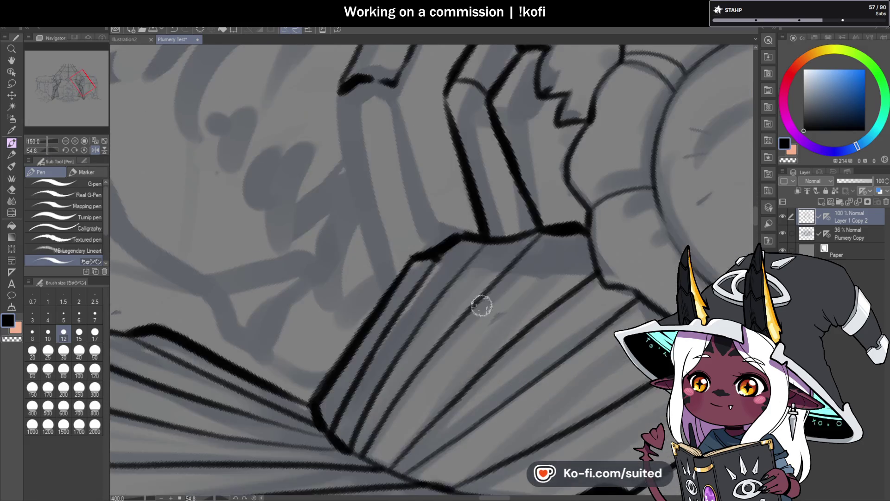
{"action": "mouse_move", "coordinate": [355, 83]}
{"action": "left_mouse_down"}
{"action": "mouse_move", "coordinate": [343, 146]}
{"action": "mouse_move", "coordinate": [385, 287]}
{"action": "left_mouse_up"}
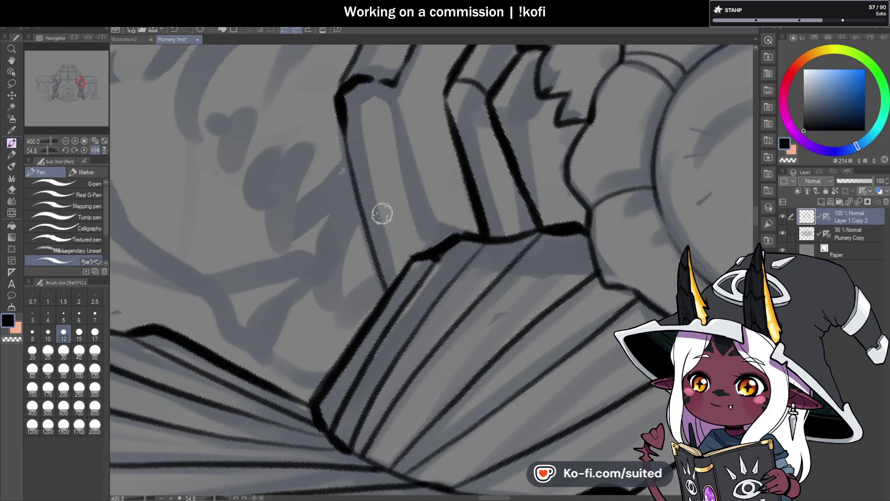
{"action": "mouse_move", "coordinate": [390, 83]}
{"action": "left_mouse_down"}
{"action": "mouse_move", "coordinate": [429, 237]}
{"action": "mouse_move", "coordinate": [389, 78]}
{"action": "left_mouse_up"}
{"action": "scroll", "coordinate": [377, 159], "scroll_direction": "down", "scroll_amount": 4}
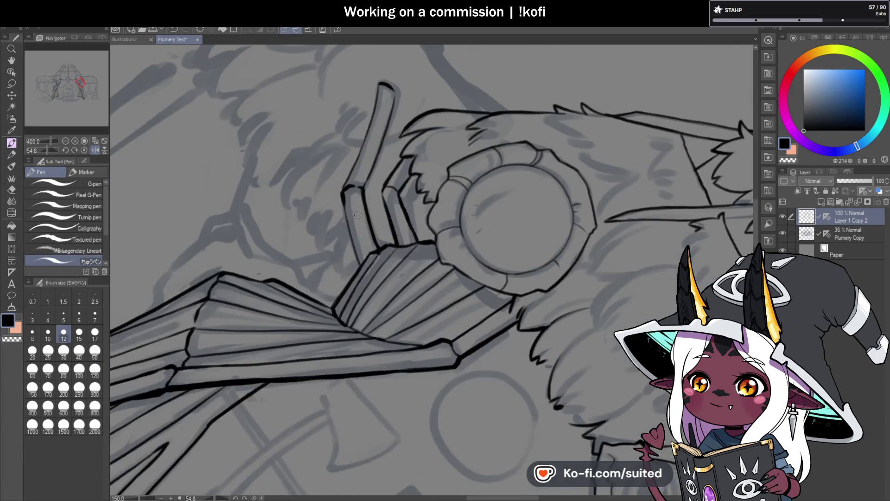
{"action": "scroll", "coordinate": [370, 172], "scroll_direction": "up", "scroll_amount": 1}
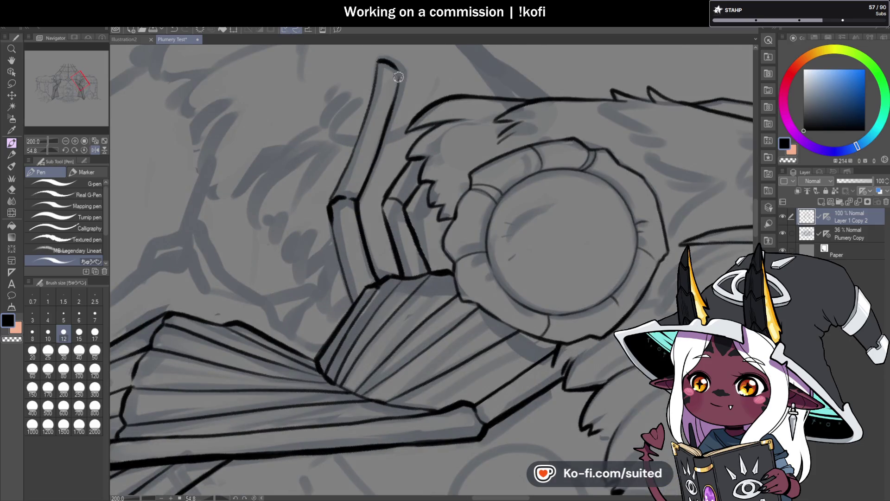
{"action": "left_click_drag", "start_coordinate": [396, 68], "coordinate": [389, 112]}
{"action": "left_click_drag", "start_coordinate": [392, 62], "coordinate": [355, 154]}
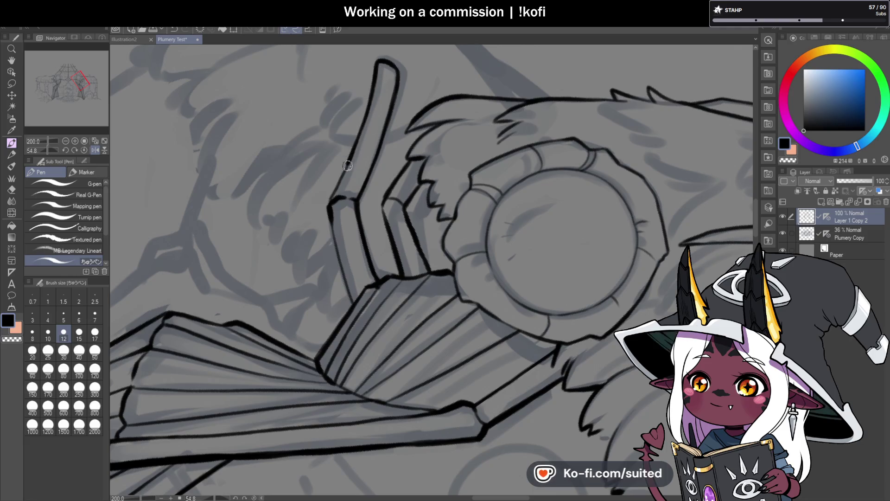
{"action": "scroll", "coordinate": [330, 208], "scroll_direction": "down", "scroll_amount": 3}
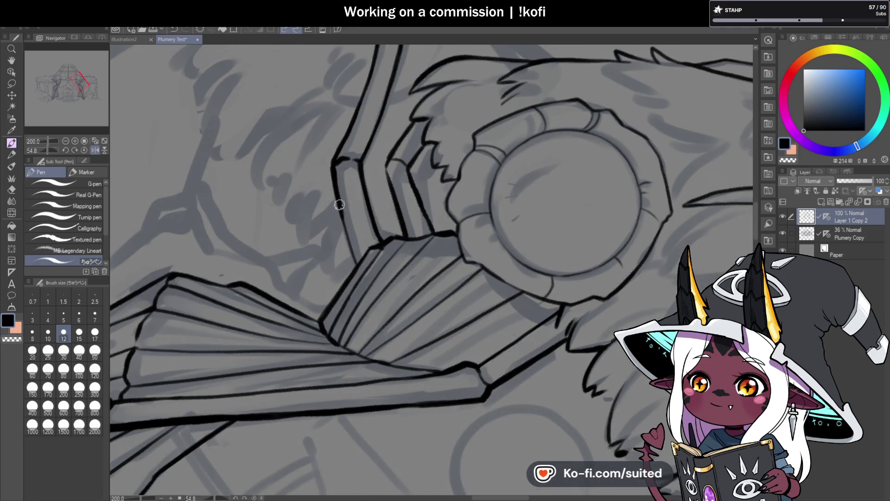
{"action": "left_click", "coordinate": [83, 150]}
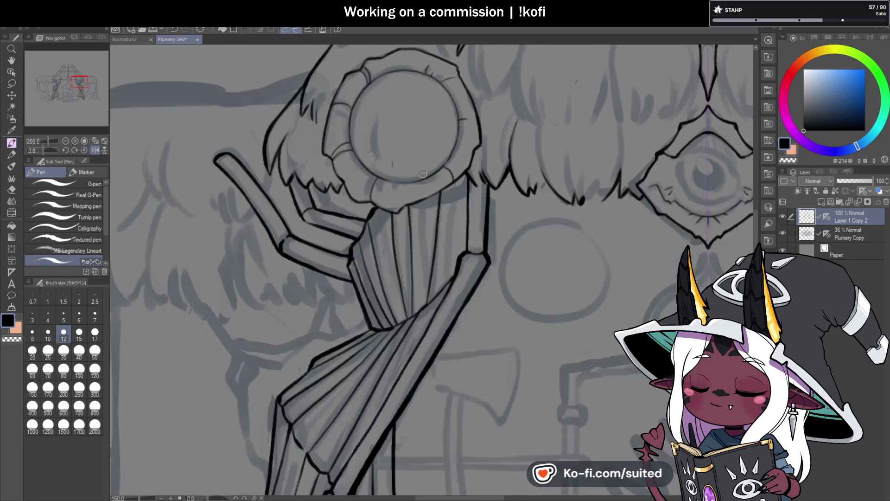
{"action": "key", "text": "ctrl+minus"}
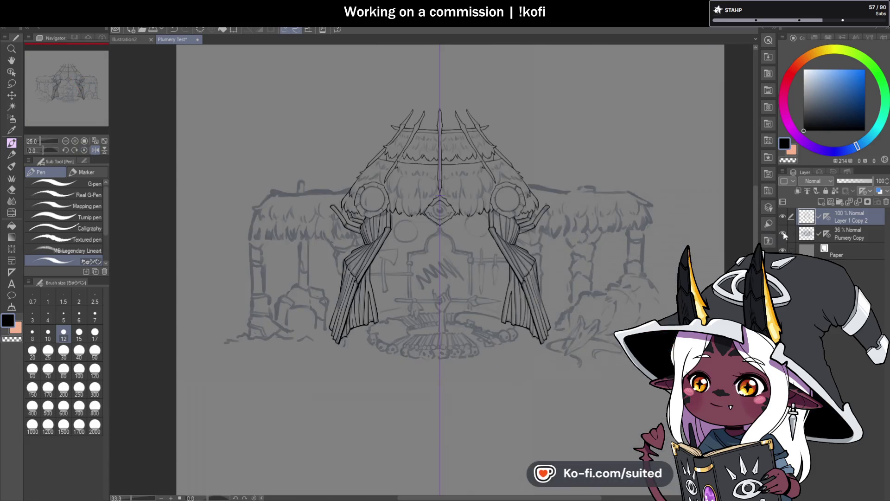
- Check the lineart with the sketch layer hidden, then ink the left drape's heavy hem line
{"action": "left_click", "coordinate": [782, 234]}
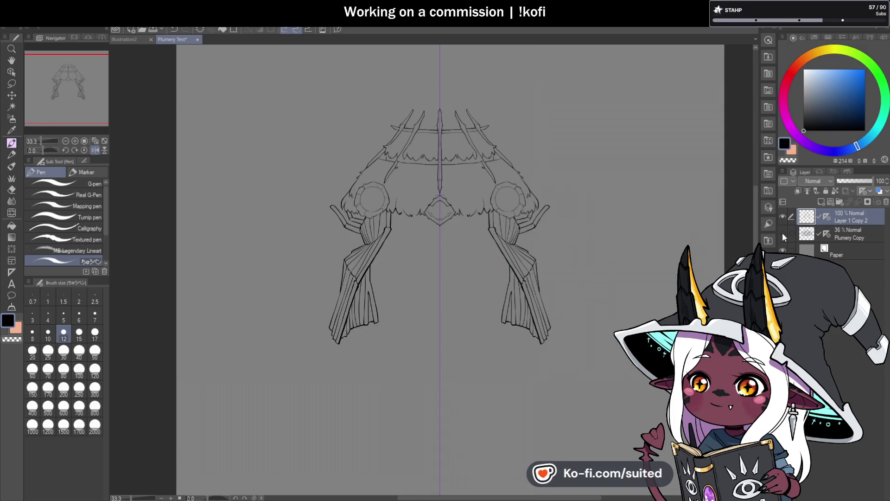
{"action": "left_click", "coordinate": [782, 233]}
{"action": "scroll", "coordinate": [328, 318], "scroll_direction": "up", "scroll_amount": 3}
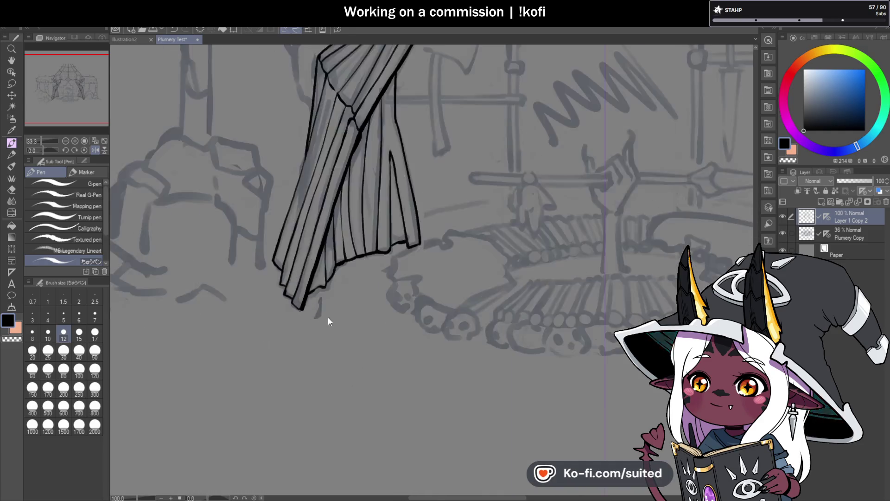
{"action": "scroll", "coordinate": [328, 319], "scroll_direction": "up", "scroll_amount": 2}
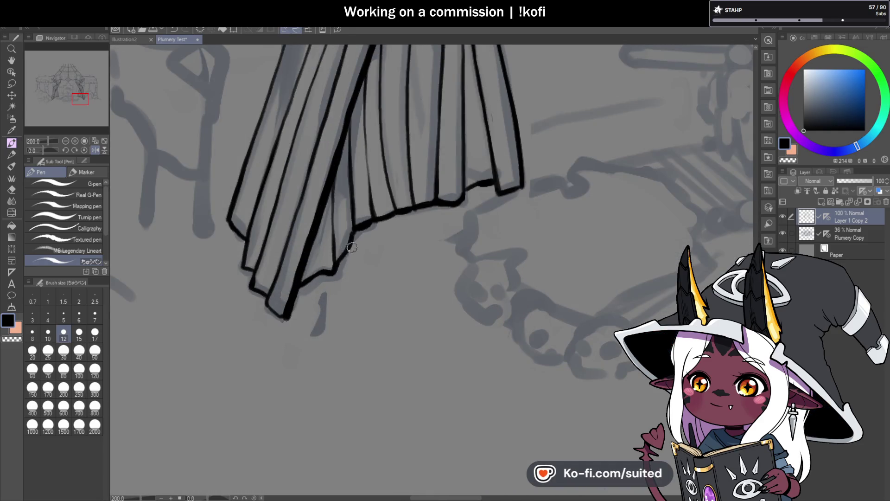
{"action": "mouse_move", "coordinate": [351, 248]}
{"action": "left_mouse_down"}
{"action": "mouse_move", "coordinate": [376, 220]}
{"action": "mouse_move", "coordinate": [426, 207]}
{"action": "left_mouse_up"}
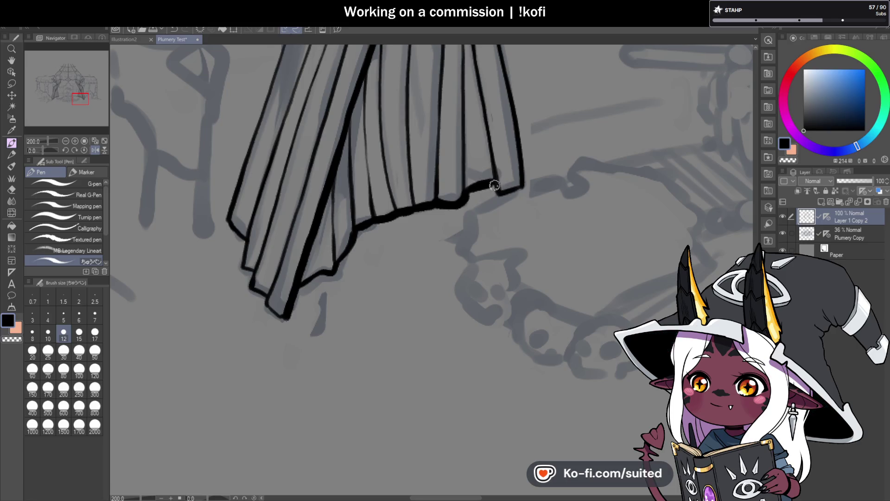
- Redraw the drape's right edge as one thick stroke
{"action": "scroll", "coordinate": [494, 186], "scroll_direction": "down", "scroll_amount": 2}
{"action": "scroll", "coordinate": [416, 113], "scroll_direction": "up", "scroll_amount": 1}
{"action": "left_click_drag", "start_coordinate": [418, 105], "coordinate": [420, 182]}
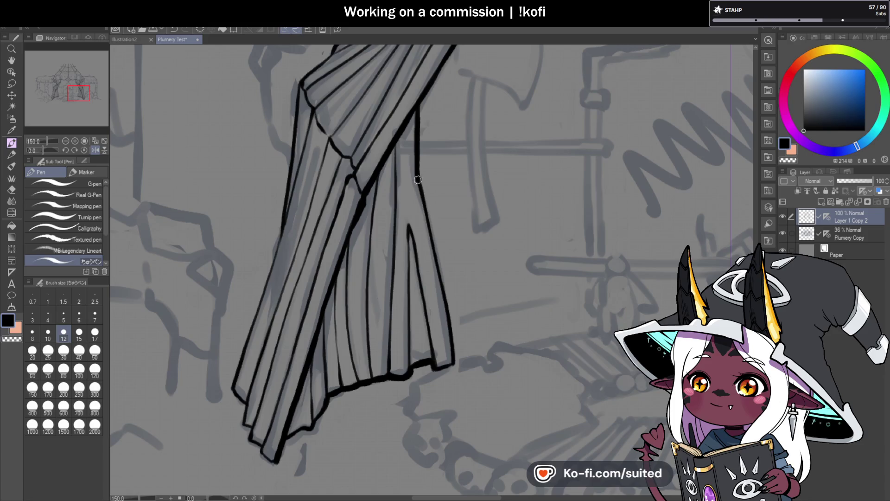
{"action": "key", "text": "ctrl+z"}
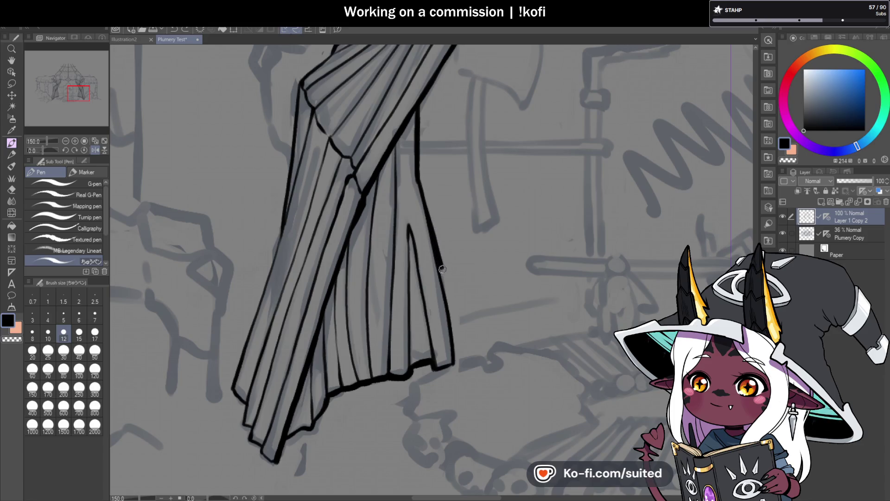
{"action": "left_click_drag", "start_coordinate": [421, 187], "coordinate": [453, 363]}
- Thicken the left outline of the drape's lower tip
{"action": "key", "text": "ctrl+minus"}
{"action": "key", "text": "ctrl+plus"}
{"action": "key", "text": "ctrl+plus"}
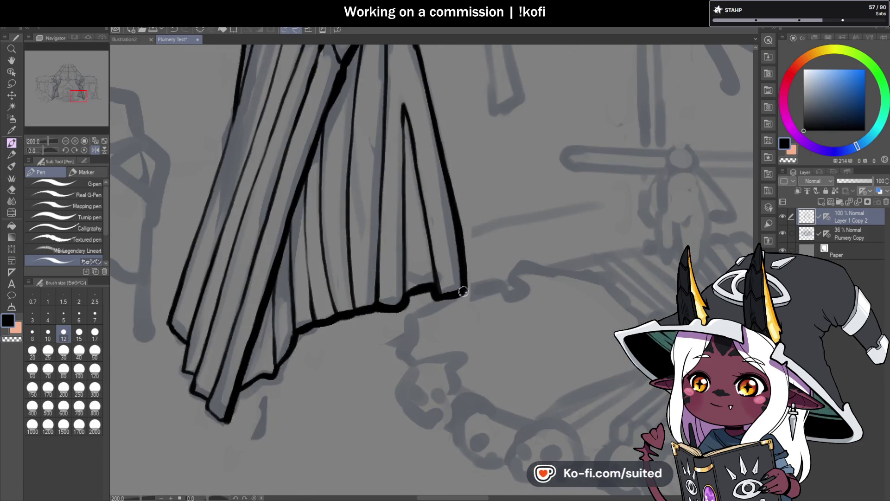
{"action": "key", "text": "ctrl+minus"}
{"action": "key", "text": "ctrl+plus"}
{"action": "key", "text": "ctrl+plus"}
{"action": "key", "text": "ctrl+plus"}
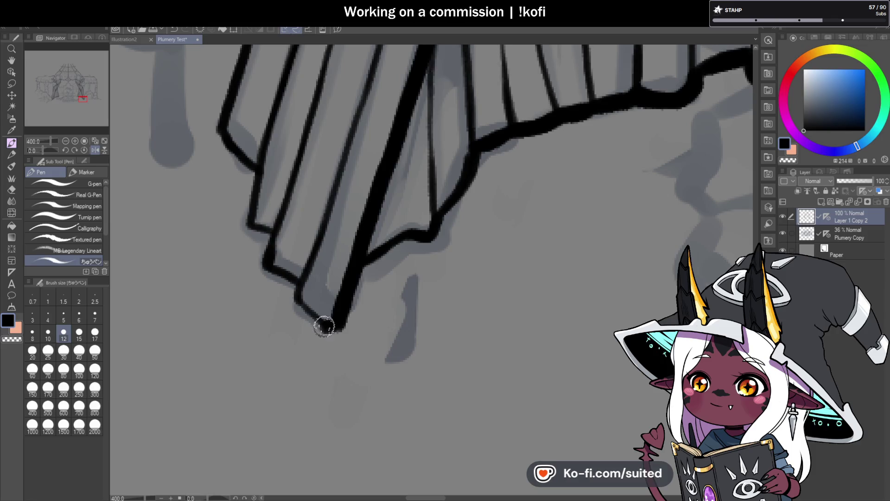
{"action": "mouse_move", "coordinate": [295, 295]}
{"action": "left_mouse_down"}
{"action": "mouse_move", "coordinate": [263, 254]}
{"action": "mouse_move", "coordinate": [300, 260]}
{"action": "mouse_move", "coordinate": [293, 314]}
{"action": "mouse_move", "coordinate": [320, 336]}
{"action": "left_mouse_up"}
{"action": "key", "text": "ctrl+minus"}
{"action": "key", "text": "ctrl+minus"}
{"action": "key", "text": "ctrl+minus"}
{"action": "key", "text": "ctrl+plus"}
{"action": "key", "text": "ctrl+plus"}
{"action": "key", "text": "ctrl+plus"}
{"action": "key", "text": "ctrl+minus"}
{"action": "key", "text": "ctrl+minus"}
{"action": "key", "text": "ctrl+minus"}
{"action": "key", "text": "ctrl+minus"}
{"action": "key", "text": "ctrl+minus"}
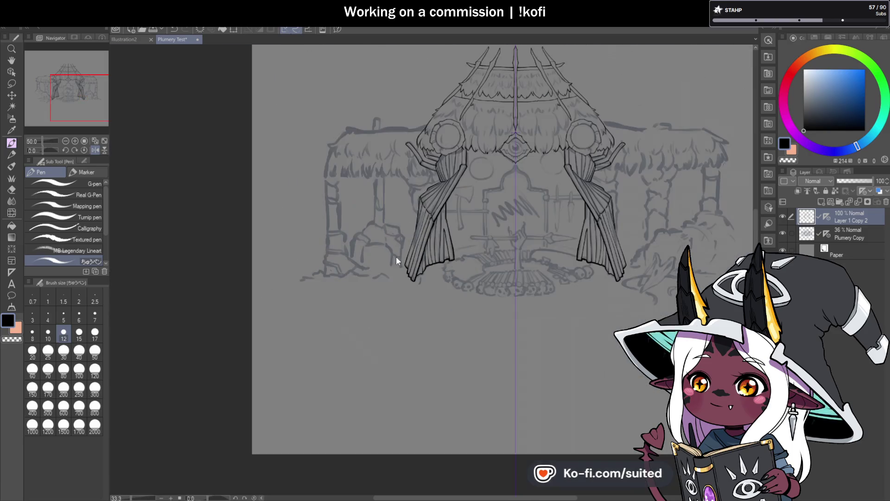
- Re-ink the left tie band's vertical line, its ledge and the thin diagonal with thick strokes
{"action": "key", "text": "ctrl+plus"}
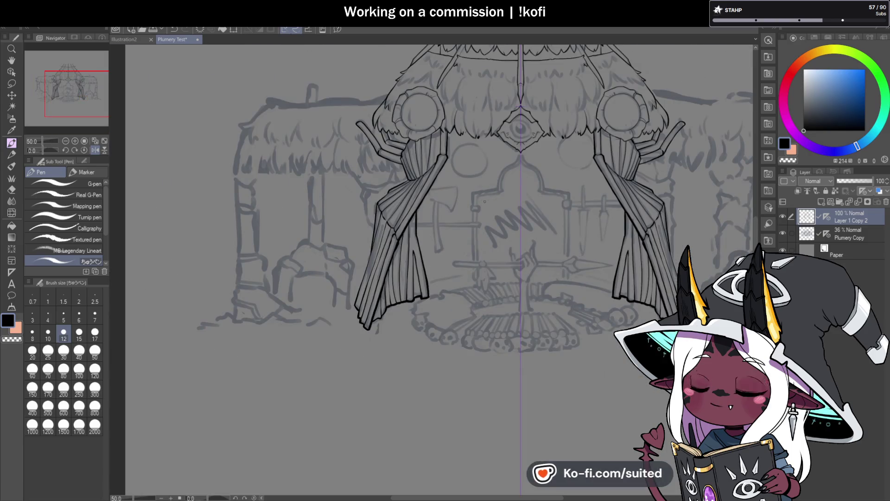
{"action": "scroll", "coordinate": [407, 138], "scroll_direction": "up", "scroll_amount": 7}
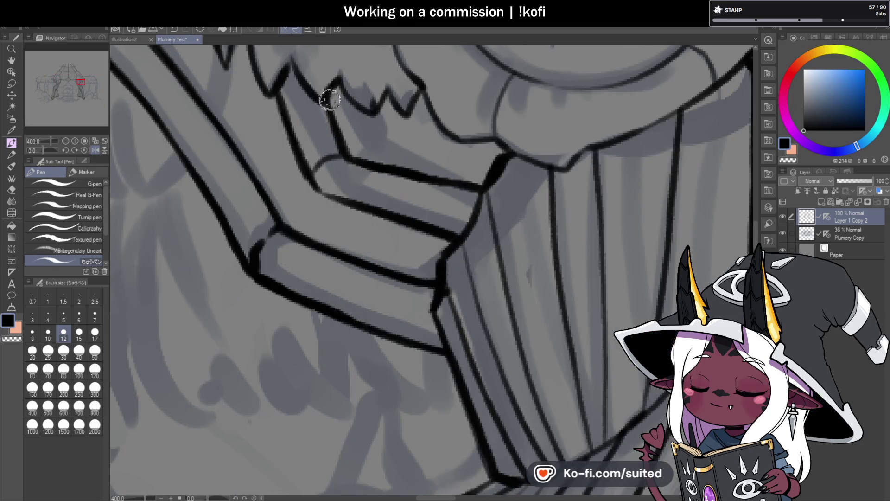
{"action": "mouse_move", "coordinate": [330, 100]}
{"action": "left_mouse_down"}
{"action": "mouse_move", "coordinate": [348, 158]}
{"action": "mouse_move", "coordinate": [487, 181]}
{"action": "left_mouse_up"}
{"action": "mouse_move", "coordinate": [278, 98]}
{"action": "left_mouse_down"}
{"action": "mouse_move", "coordinate": [312, 185]}
{"action": "mouse_move", "coordinate": [459, 244]}
{"action": "mouse_move", "coordinate": [446, 252]}
{"action": "left_mouse_up"}
- Close the gap where the line meets the ledge and sharpen the curved pole's top cap
{"action": "scroll", "coordinate": [446, 252], "scroll_direction": "down", "scroll_amount": 2}
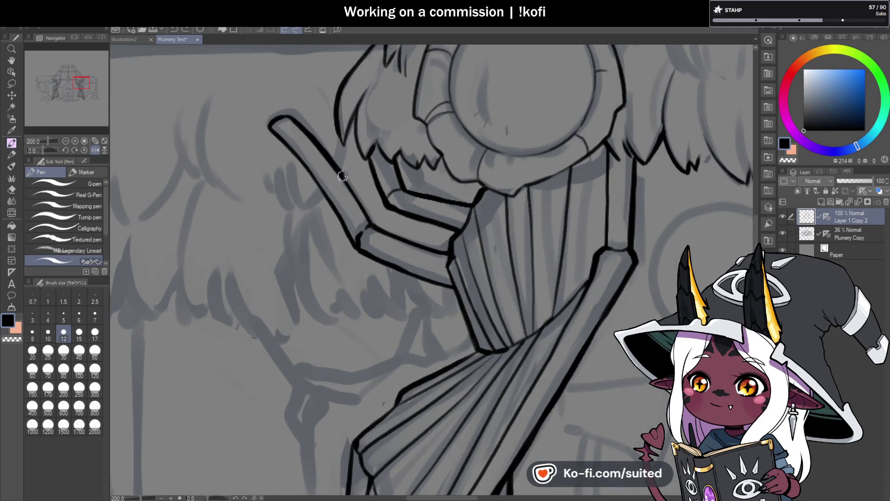
{"action": "left_click_drag", "start_coordinate": [367, 217], "coordinate": [371, 228]}
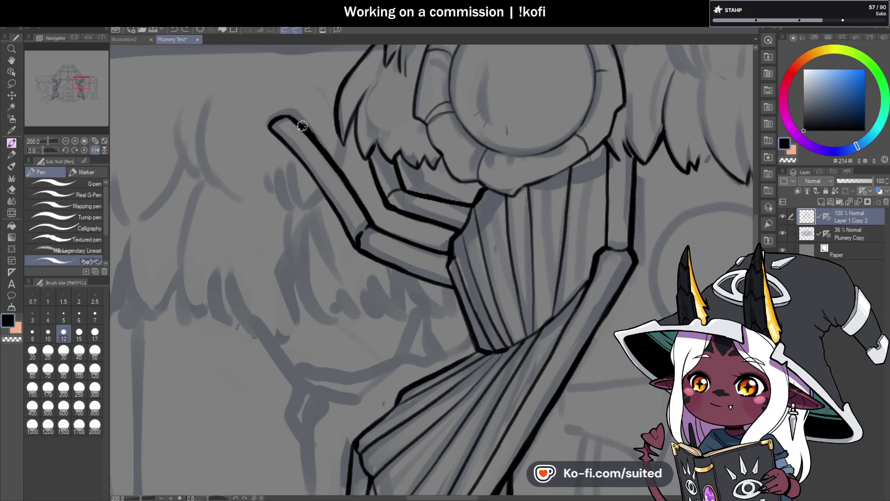
{"action": "mouse_move", "coordinate": [285, 114]}
{"action": "left_mouse_down"}
{"action": "mouse_move", "coordinate": [268, 126]}
{"action": "mouse_move", "coordinate": [328, 199]}
{"action": "left_mouse_up"}
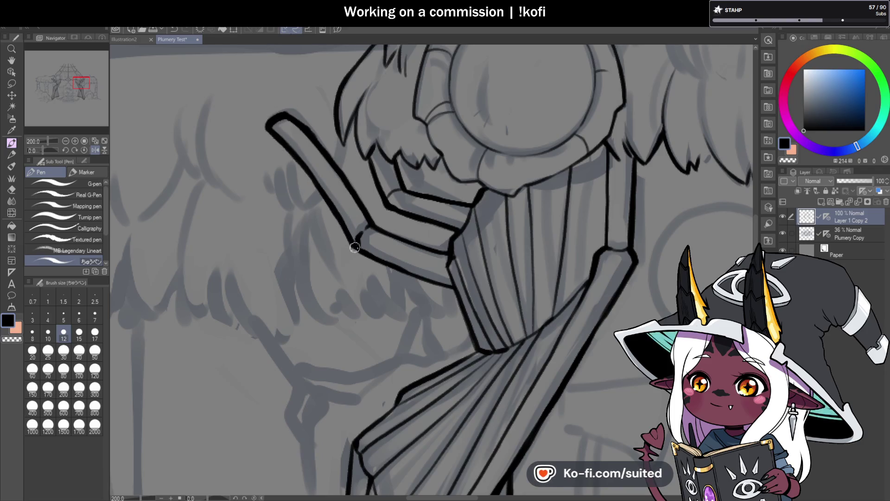
{"action": "scroll", "coordinate": [371, 244], "scroll_direction": "down", "scroll_amount": 3}
- Mirror the canvas, undo the misplaced band stroke, and redraw the band and its lower edge
{"action": "key", "text": "h"}
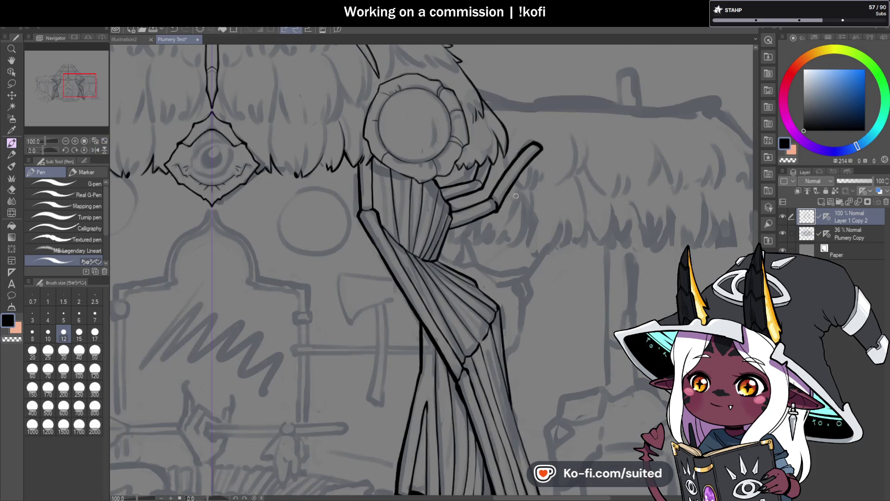
{"action": "scroll", "coordinate": [481, 181], "scroll_direction": "up", "scroll_amount": 3}
{"action": "key", "text": "ctrl+z"}
{"action": "left_click_drag", "start_coordinate": [399, 195], "coordinate": [467, 176]}
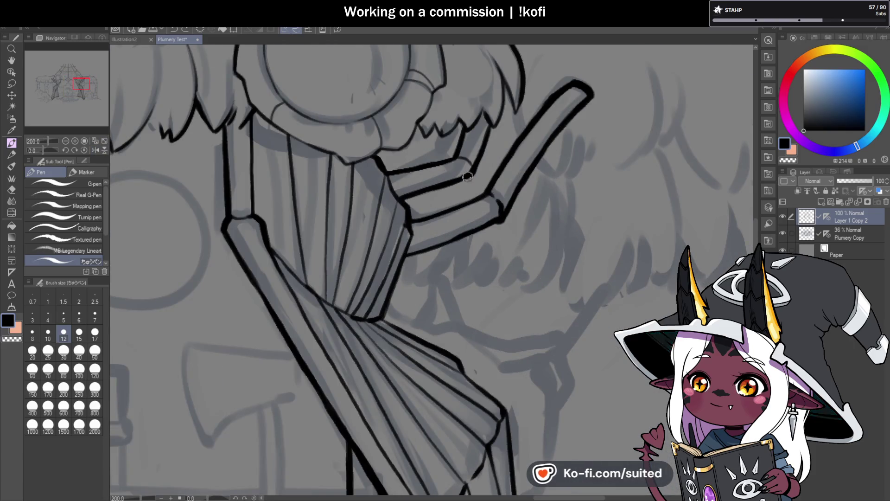
{"action": "mouse_move", "coordinate": [409, 221]}
{"action": "left_mouse_down"}
{"action": "mouse_move", "coordinate": [469, 200]}
{"action": "mouse_move", "coordinate": [451, 241]}
{"action": "mouse_move", "coordinate": [405, 259]}
{"action": "mouse_move", "coordinate": [380, 324]}
{"action": "left_mouse_up"}
- Ink thick lines along the curtain ruffle's upper edge
{"action": "scroll", "coordinate": [442, 189], "scroll_direction": "down", "scroll_amount": 4}
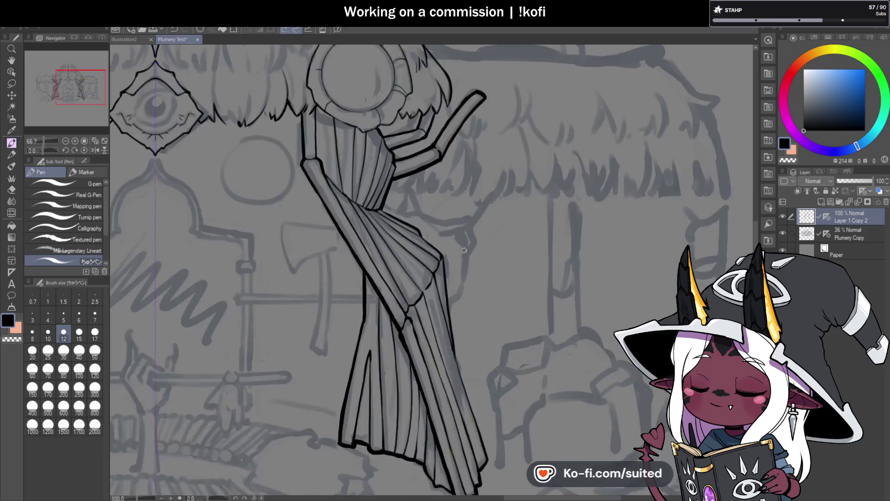
{"action": "scroll", "coordinate": [467, 254], "scroll_direction": "up", "scroll_amount": 6}
{"action": "mouse_move", "coordinate": [282, 155]}
{"action": "left_mouse_down"}
{"action": "mouse_move", "coordinate": [288, 168]}
{"action": "mouse_move", "coordinate": [413, 235]}
{"action": "mouse_move", "coordinate": [448, 278]}
{"action": "left_mouse_up"}
{"action": "scroll", "coordinate": [396, 241], "scroll_direction": "down", "scroll_amount": 3}
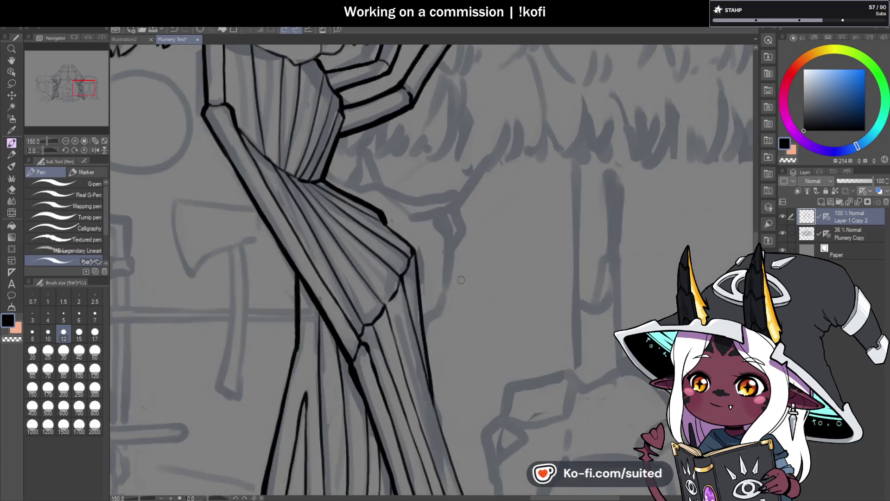
{"action": "scroll", "coordinate": [460, 277], "scroll_direction": "up", "scroll_amount": 3}
{"action": "left_click_drag", "start_coordinate": [314, 179], "coordinate": [404, 266]}
{"action": "scroll", "coordinate": [404, 260], "scroll_direction": "down", "scroll_amount": 2}
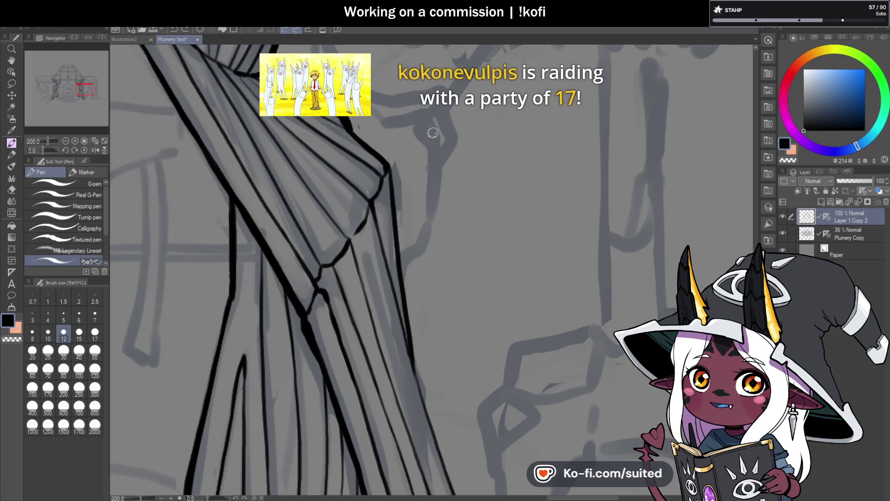
- Extend the curtain's front fold edge down to the hem, then mirror the canvas to check
{"action": "left_click_drag", "start_coordinate": [433, 131], "coordinate": [443, 110]}
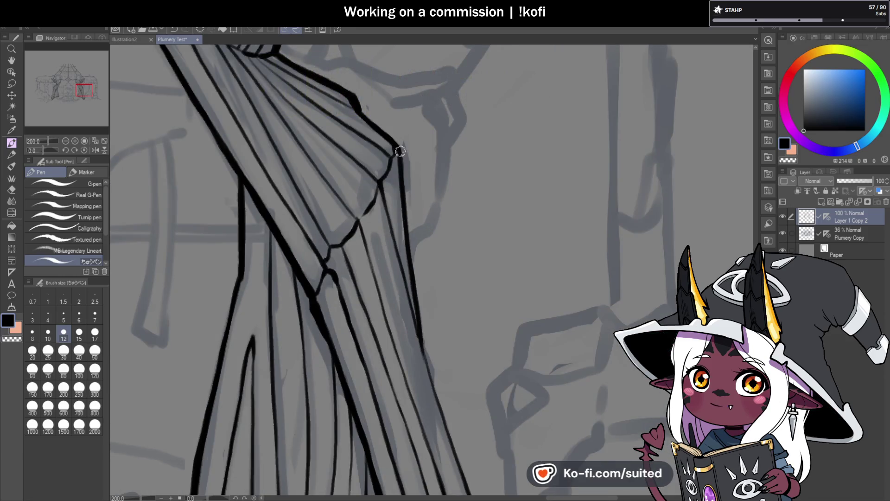
{"action": "scroll", "coordinate": [598, 206], "scroll_direction": "down", "scroll_amount": 1}
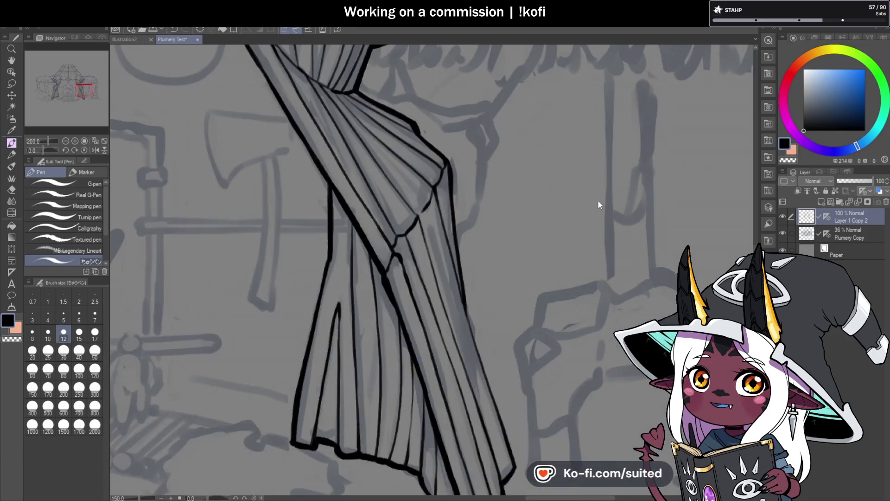
{"action": "scroll", "coordinate": [598, 206], "scroll_direction": "down", "scroll_amount": 1}
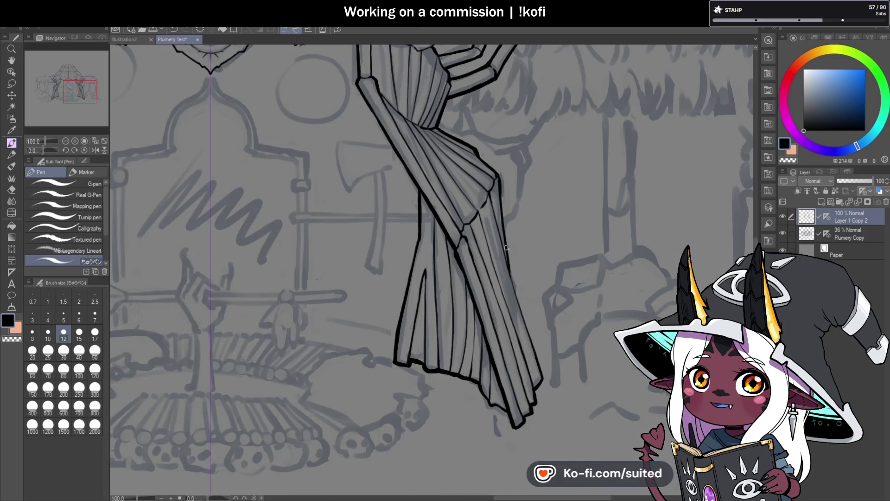
{"action": "scroll", "coordinate": [507, 248], "scroll_direction": "down", "scroll_amount": 2}
{"action": "scroll", "coordinate": [539, 193], "scroll_direction": "up", "scroll_amount": 1}
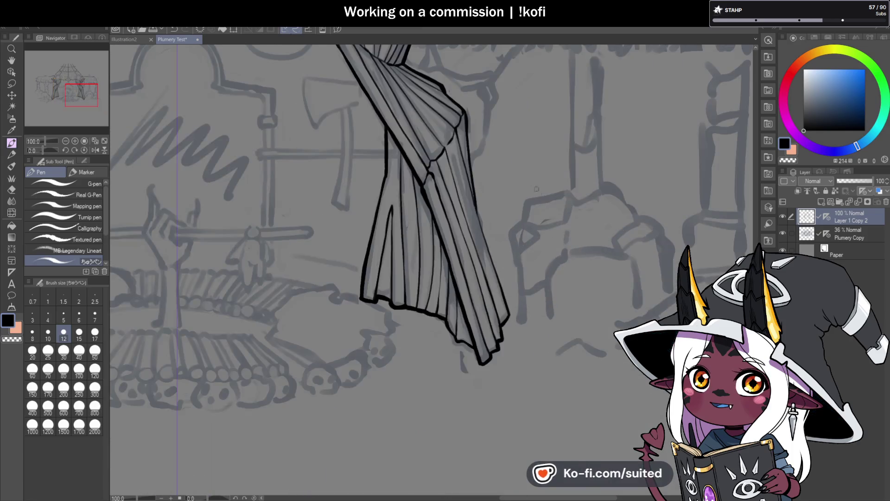
{"action": "scroll", "coordinate": [457, 115], "scroll_direction": "up", "scroll_amount": 3}
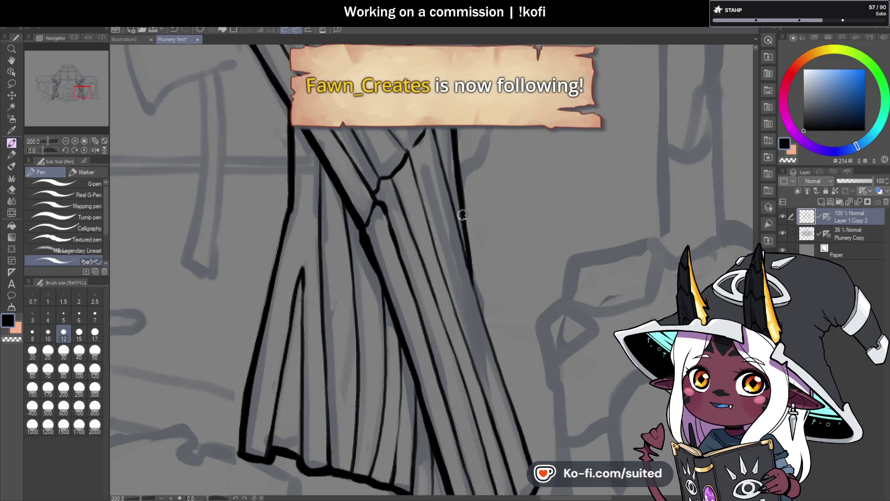
{"action": "scroll", "coordinate": [465, 199], "scroll_direction": "down", "scroll_amount": 2}
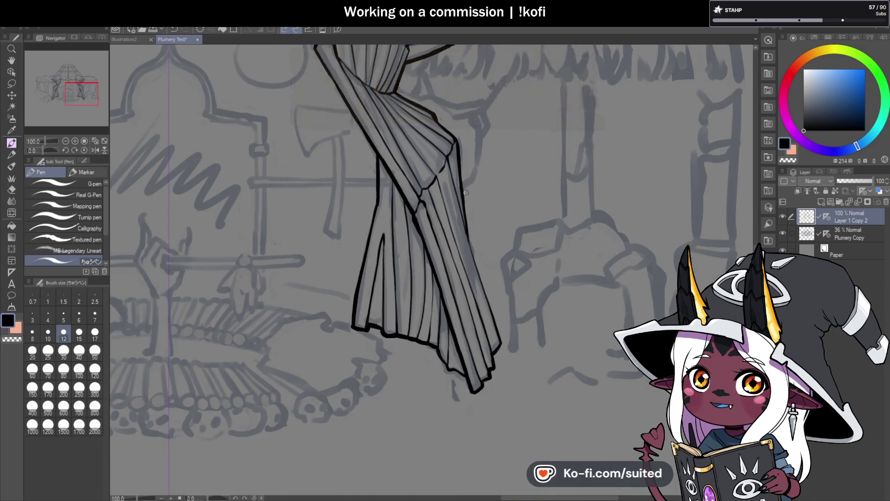
{"action": "scroll", "coordinate": [498, 277], "scroll_direction": "up", "scroll_amount": 2}
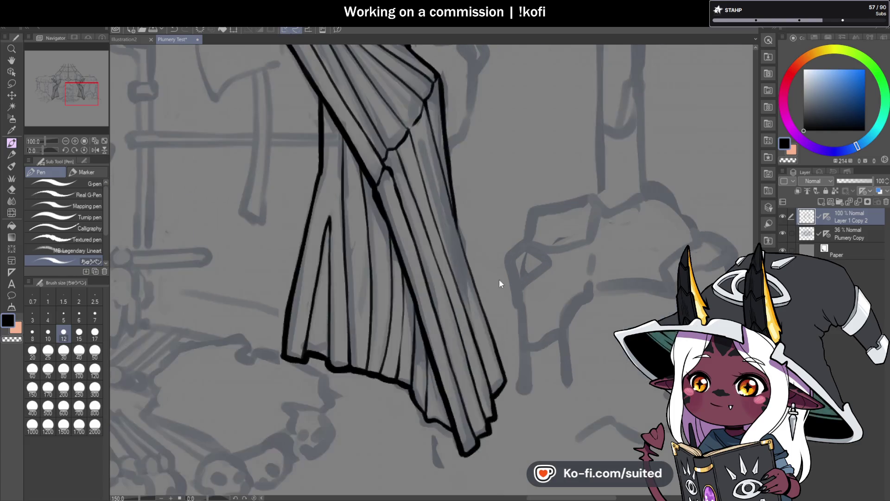
{"action": "left_click_drag", "start_coordinate": [439, 191], "coordinate": [492, 361]}
{"action": "scroll", "coordinate": [493, 357], "scroll_direction": "down", "scroll_amount": 2}
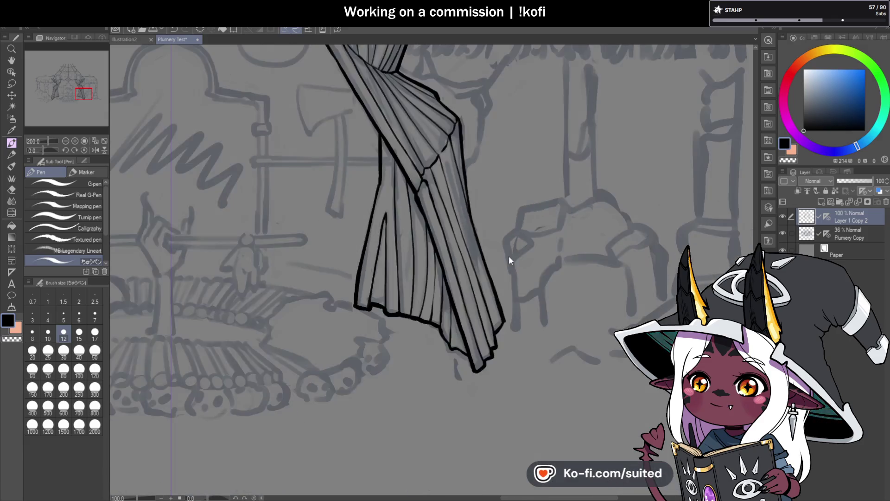
{"action": "scroll", "coordinate": [499, 330], "scroll_direction": "up", "scroll_amount": 2}
{"action": "scroll", "coordinate": [380, 276], "scroll_direction": "down", "scroll_amount": 1}
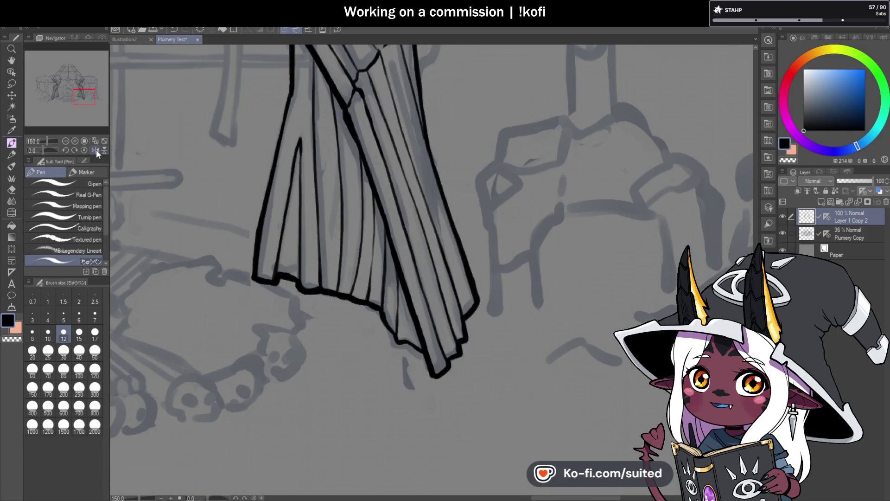
{"action": "left_click", "coordinate": [96, 150]}
{"action": "scroll", "coordinate": [417, 232], "scroll_direction": "down", "scroll_amount": 4}
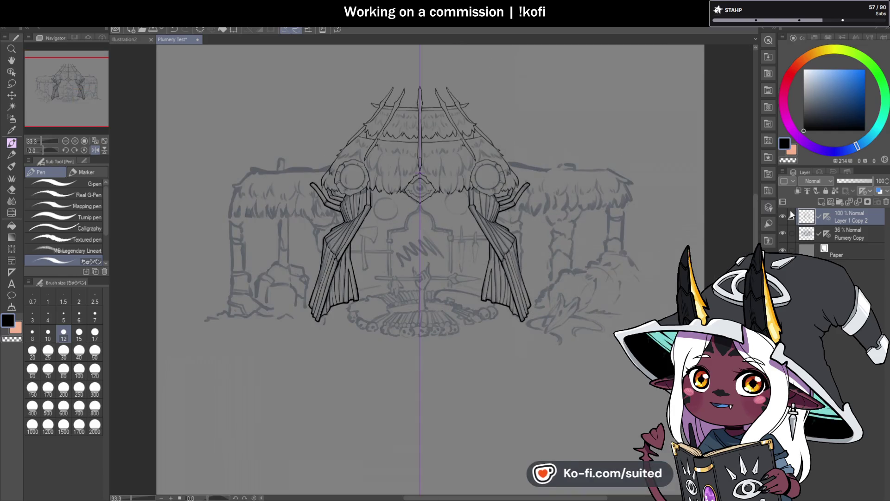
{"action": "left_click", "coordinate": [783, 215]}
{"action": "left_click", "coordinate": [783, 216]}
{"action": "left_click", "coordinate": [783, 233]}
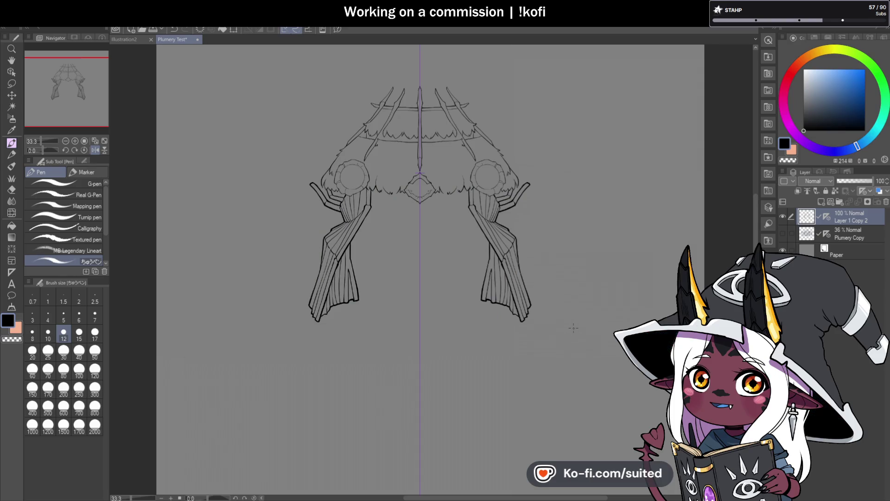
{"action": "left_click", "coordinate": [782, 233]}
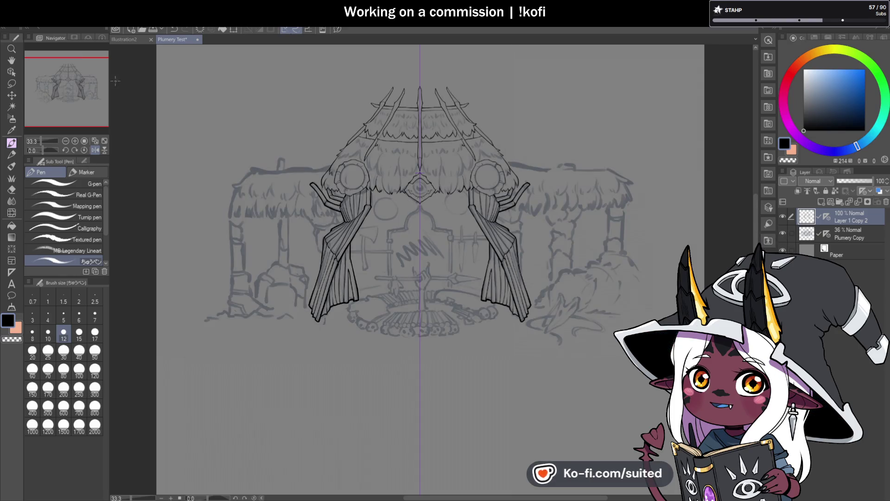
{"action": "left_click", "coordinate": [124, 40]}
{"action": "scroll", "coordinate": [730, 240], "scroll_direction": "down", "scroll_amount": 5}
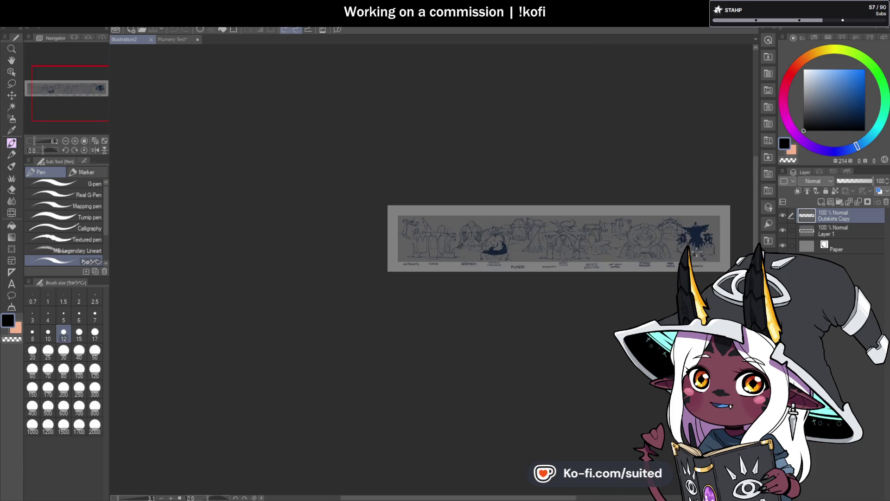
{"action": "scroll", "coordinate": [701, 252], "scroll_direction": "up", "scroll_amount": 2}
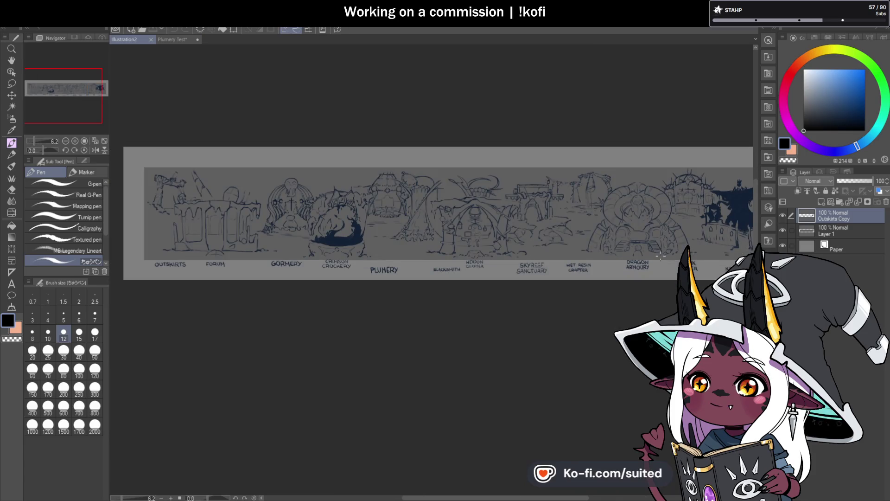
{"action": "scroll", "coordinate": [625, 203], "scroll_direction": "up", "scroll_amount": 2}
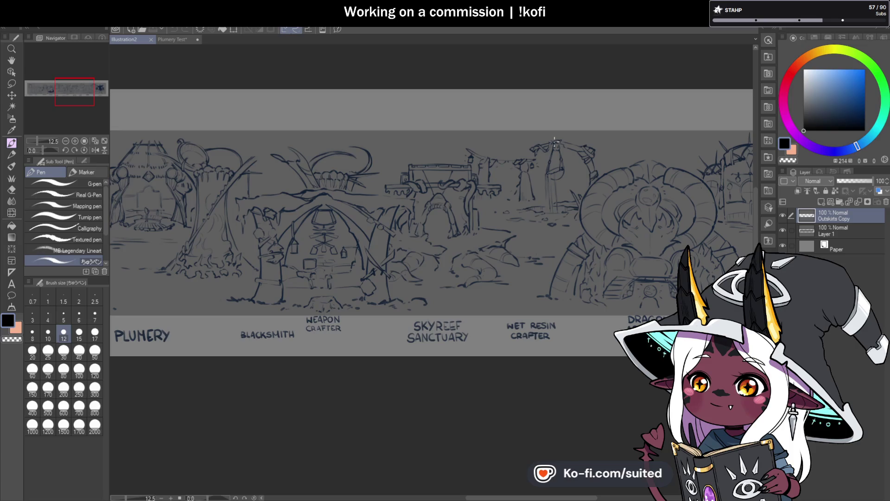
{"action": "left_click", "coordinate": [174, 40]}
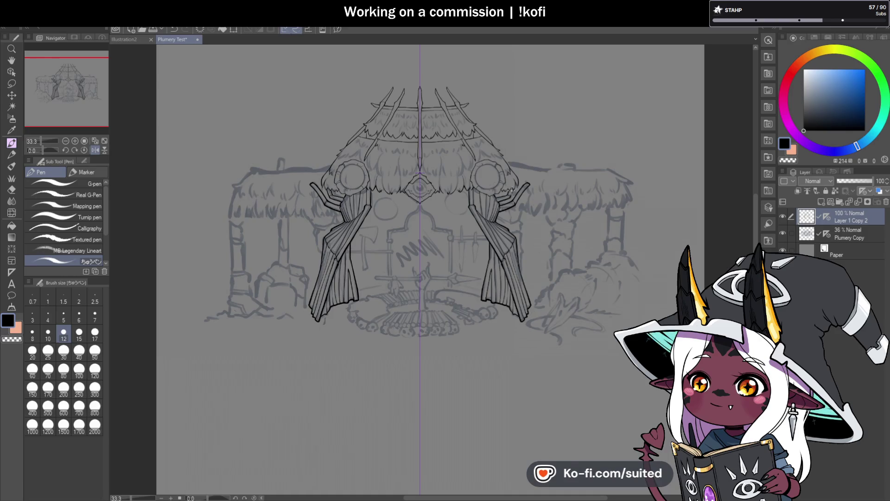
- Ink a short stroke at the curtain top and a thick collar line under the round emblem
{"action": "scroll", "coordinate": [515, 185], "scroll_direction": "up", "scroll_amount": 1}
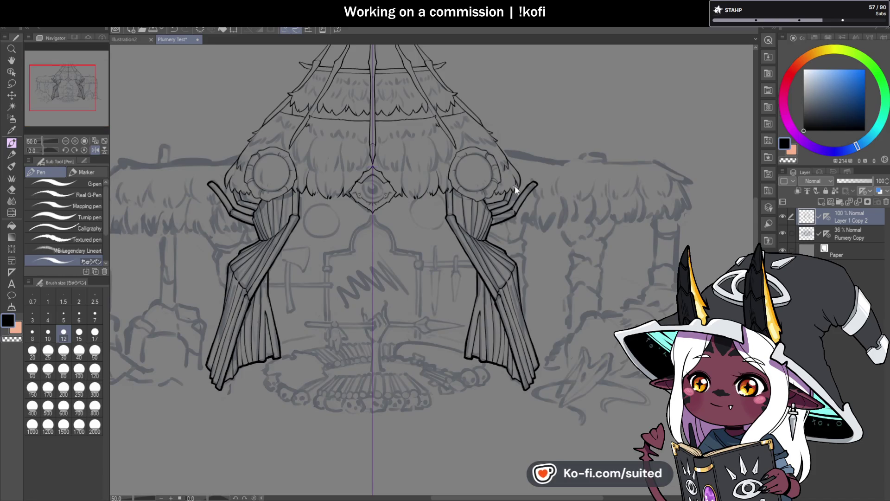
{"action": "scroll", "coordinate": [514, 185], "scroll_direction": "up", "scroll_amount": 1}
{"action": "scroll", "coordinate": [487, 195], "scroll_direction": "up", "scroll_amount": 5}
{"action": "mouse_move", "coordinate": [467, 199]}
{"action": "left_mouse_down"}
{"action": "mouse_move", "coordinate": [522, 189]}
{"action": "mouse_move", "coordinate": [552, 144]}
{"action": "left_mouse_up"}
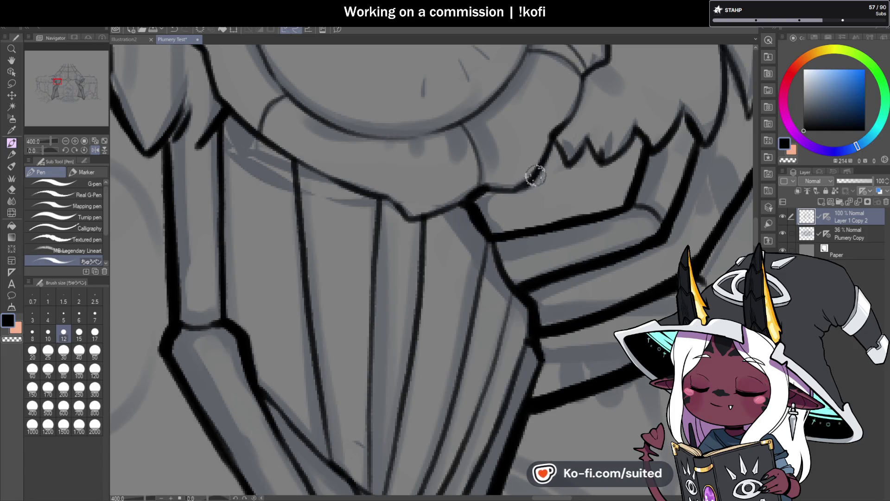
{"action": "scroll", "coordinate": [418, 176], "scroll_direction": "down", "scroll_amount": 2}
{"action": "scroll", "coordinate": [419, 176], "scroll_direction": "down", "scroll_amount": 2}
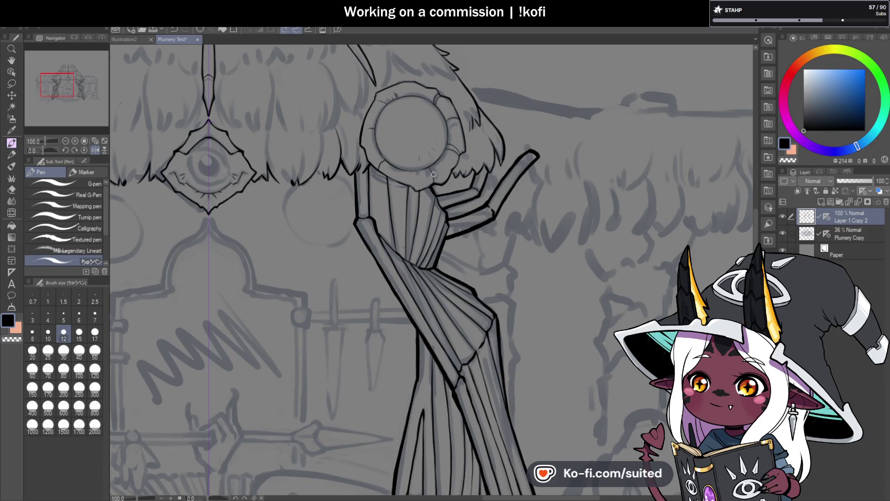
{"action": "scroll", "coordinate": [433, 174], "scroll_direction": "up", "scroll_amount": 4}
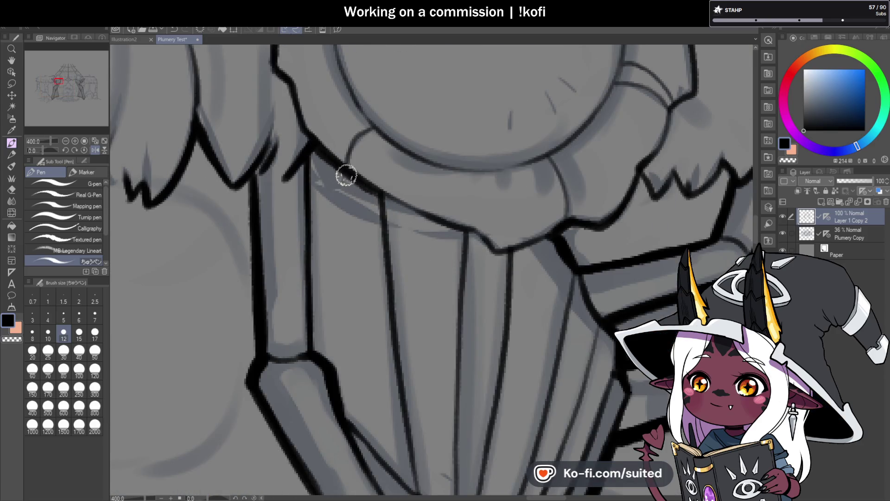
{"action": "mouse_move", "coordinate": [328, 155]}
{"action": "left_mouse_down"}
{"action": "mouse_move", "coordinate": [497, 246]}
{"action": "mouse_move", "coordinate": [556, 234]}
{"action": "left_mouse_up"}
{"action": "scroll", "coordinate": [465, 232], "scroll_direction": "down", "scroll_amount": 2}
{"action": "scroll", "coordinate": [465, 232], "scroll_direction": "down", "scroll_amount": 5}
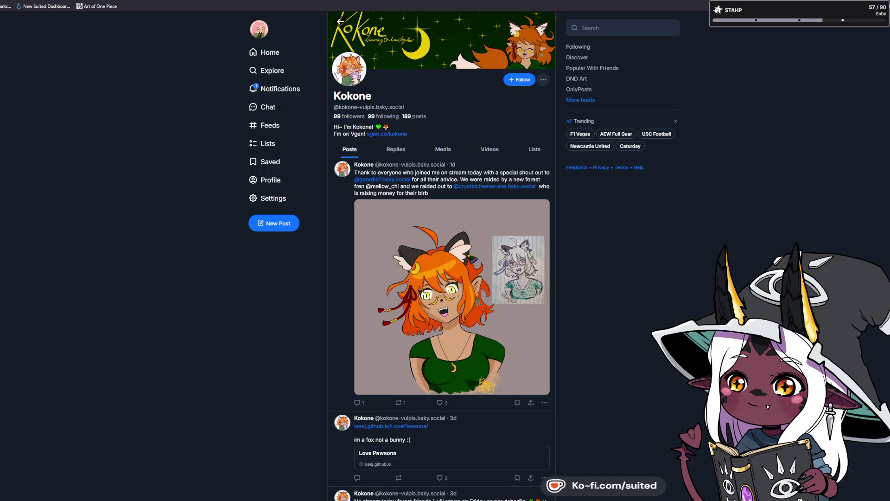
- Follow the artist and enlarge the latest post's orange-haired cat-eared girl artwork
{"action": "left_click", "coordinate": [519, 79]}
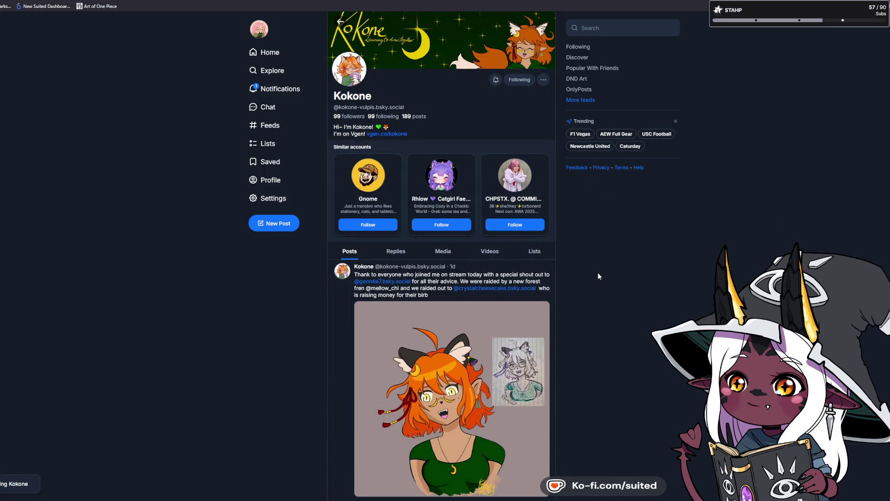
{"action": "scroll", "coordinate": [591, 282], "scroll_direction": "down", "scroll_amount": 2}
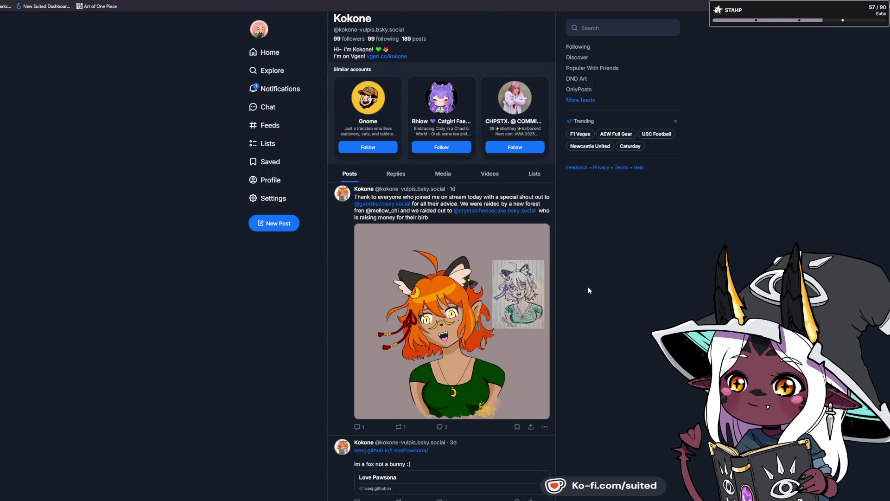
{"action": "left_click", "coordinate": [437, 306]}
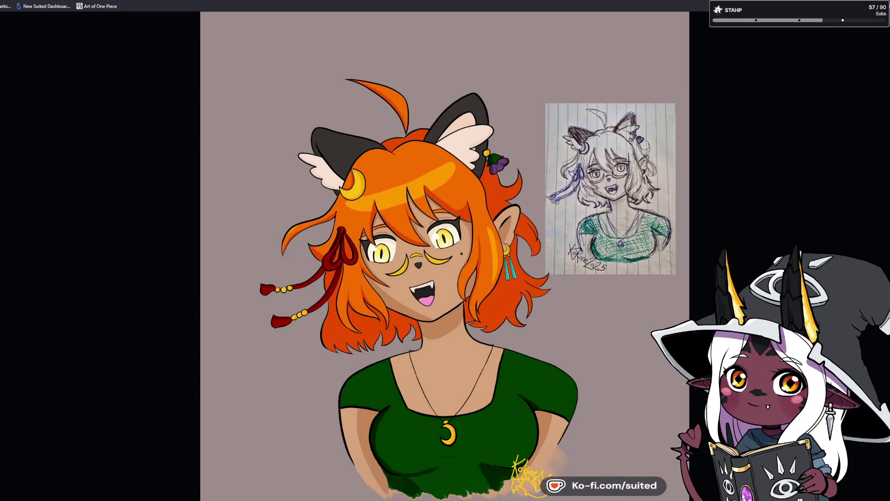
- Close the lightbox, switch to the profile's Media posts and view the fox artwork enlarged
{"action": "left_click", "coordinate": [749, 193]}
{"action": "left_click", "coordinate": [449, 177]}
{"action": "scroll", "coordinate": [572, 238], "scroll_direction": "down", "scroll_amount": 6}
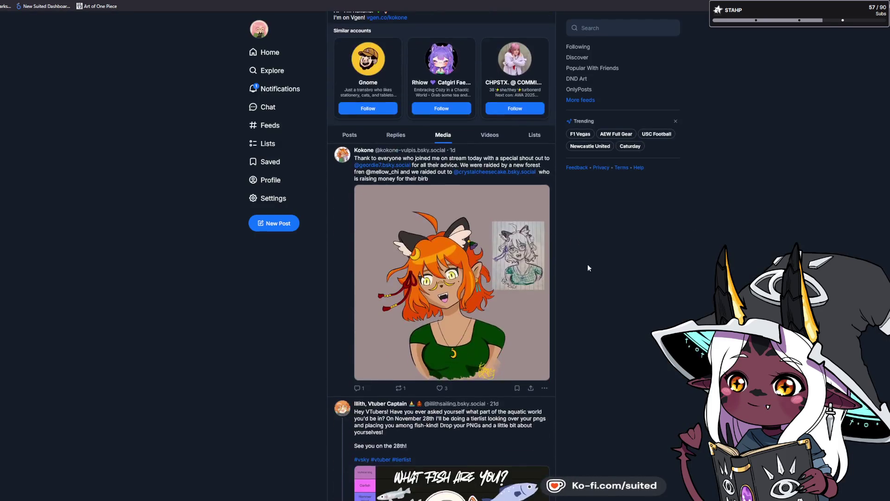
{"action": "scroll", "coordinate": [597, 280], "scroll_direction": "down", "scroll_amount": 3}
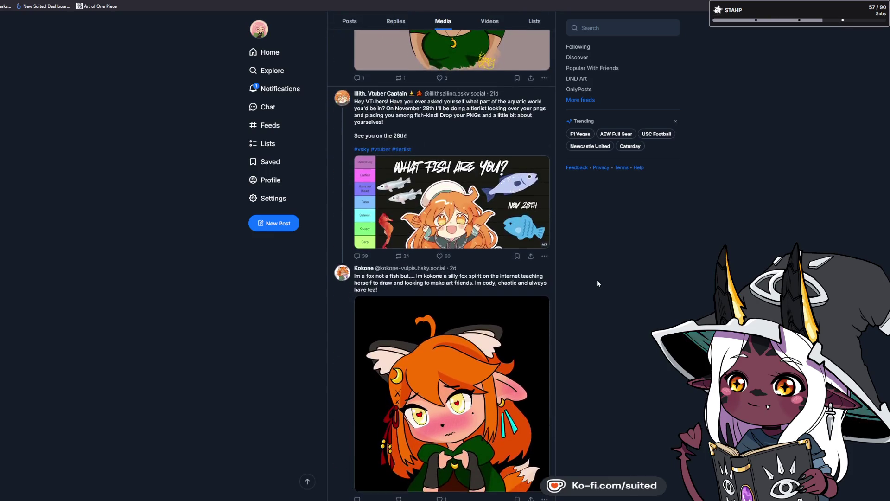
{"action": "scroll", "coordinate": [596, 279], "scroll_direction": "up", "scroll_amount": 1}
{"action": "scroll", "coordinate": [596, 280], "scroll_direction": "down", "scroll_amount": 2}
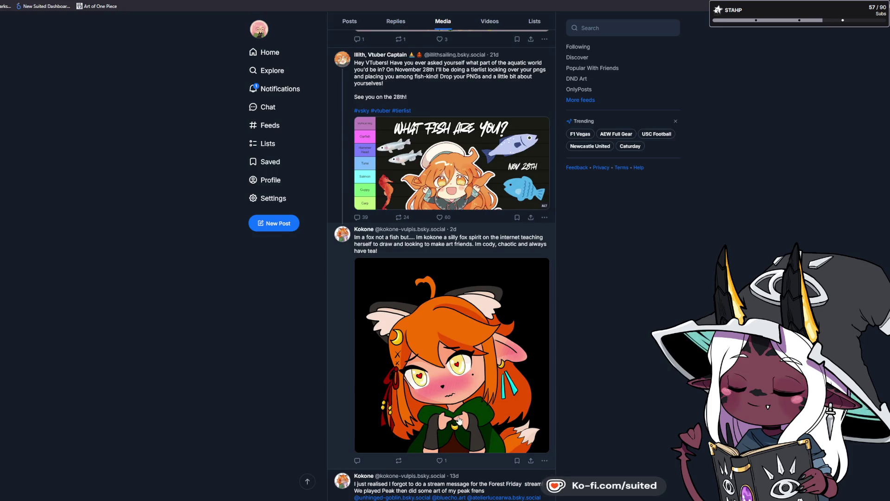
{"action": "left_click", "coordinate": [462, 417]}
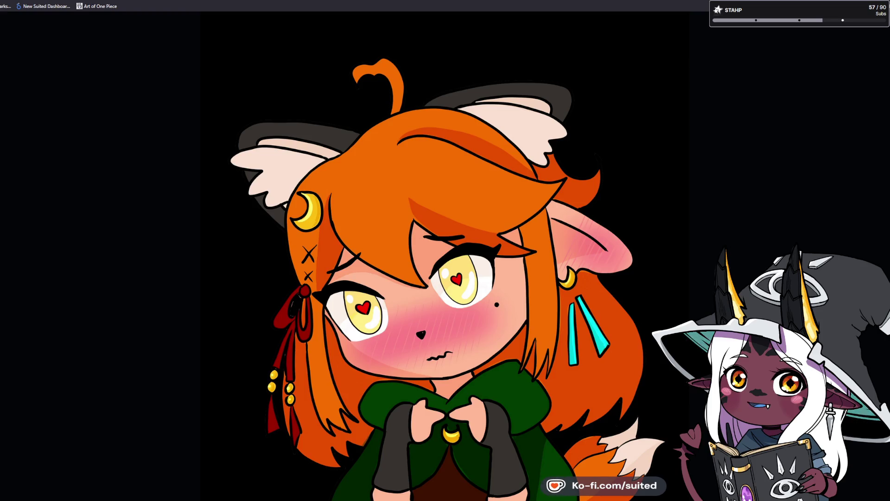
{"action": "key", "text": "Escape"}
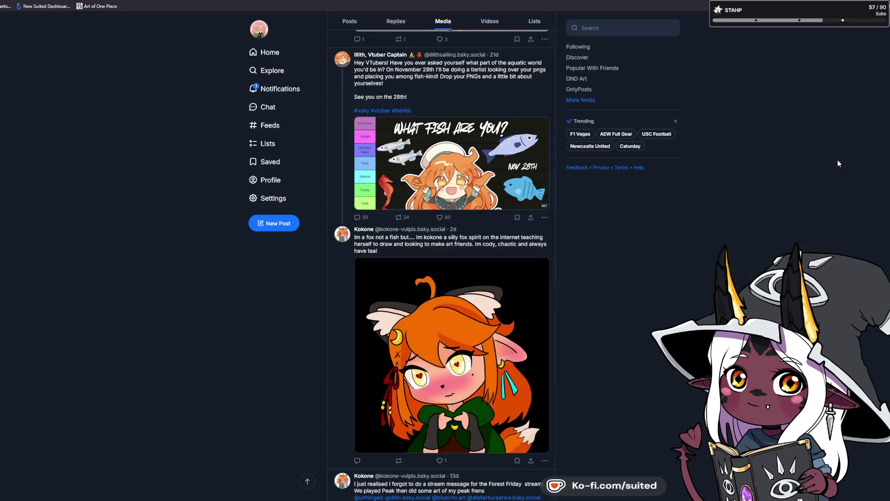
- Like the fox character artwork post, bringing its count to 4
{"action": "scroll", "coordinate": [445, 301], "scroll_direction": "up", "scroll_amount": 4}
{"action": "left_click", "coordinate": [446, 234]}
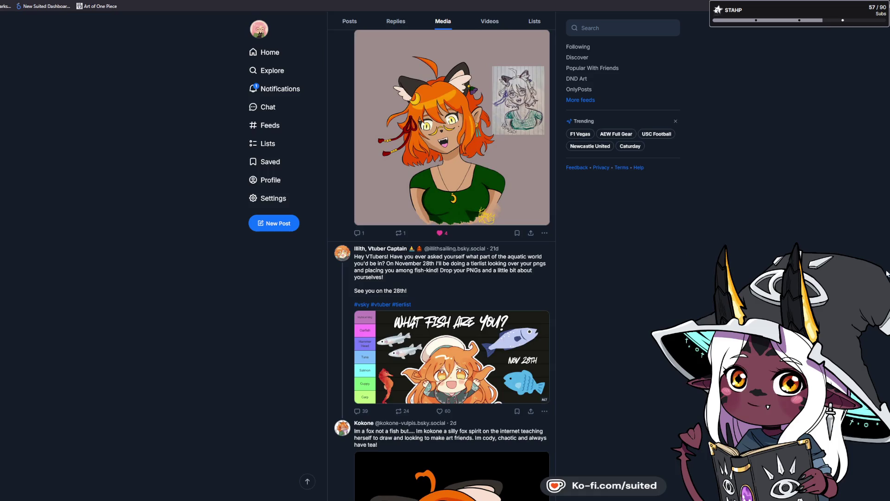
{"action": "scroll", "coordinate": [556, 255], "scroll_direction": "down", "scroll_amount": 1}
{"action": "scroll", "coordinate": [667, 260], "scroll_direction": "down", "scroll_amount": 10}
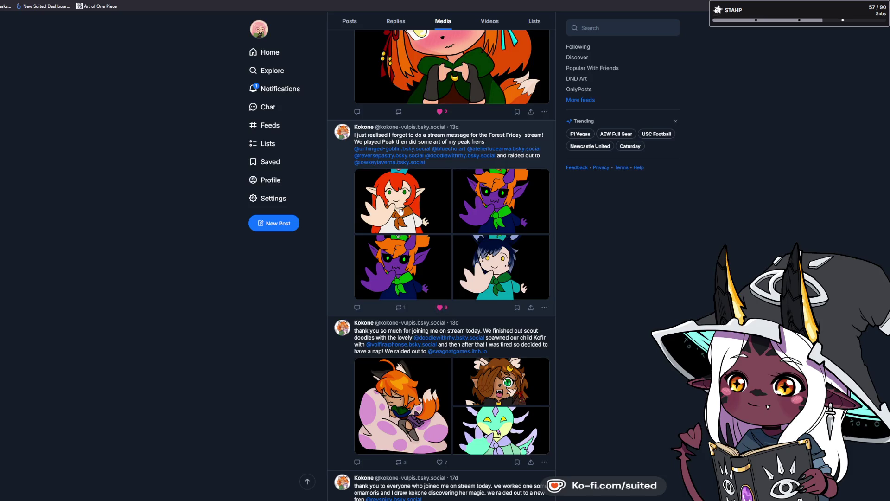
- Browse the doodle variants: red-haired elf, purple-skinned and blue-haired bunny-eared, then close the viewer
{"action": "left_click", "coordinate": [408, 223]}
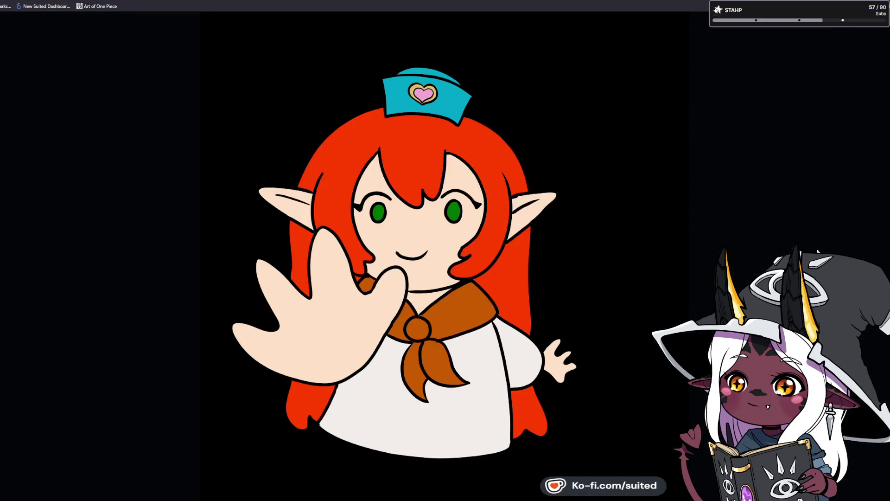
{"action": "key", "text": "Right"}
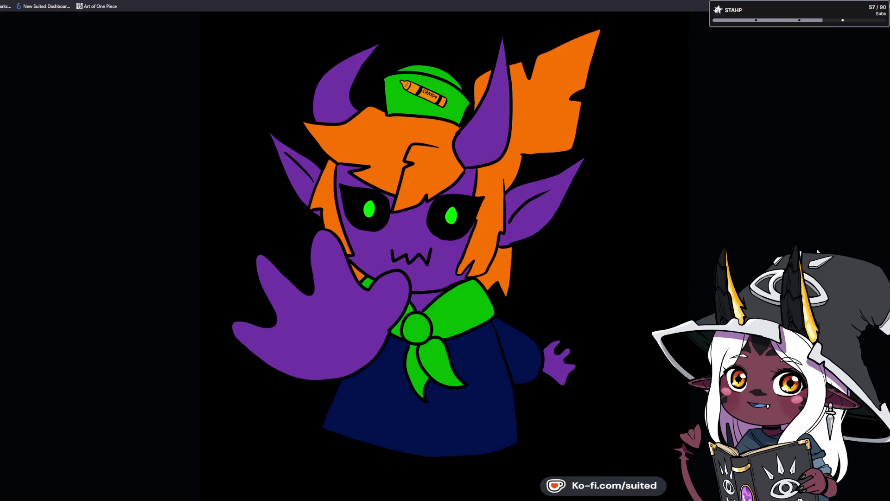
{"action": "key", "text": "Right"}
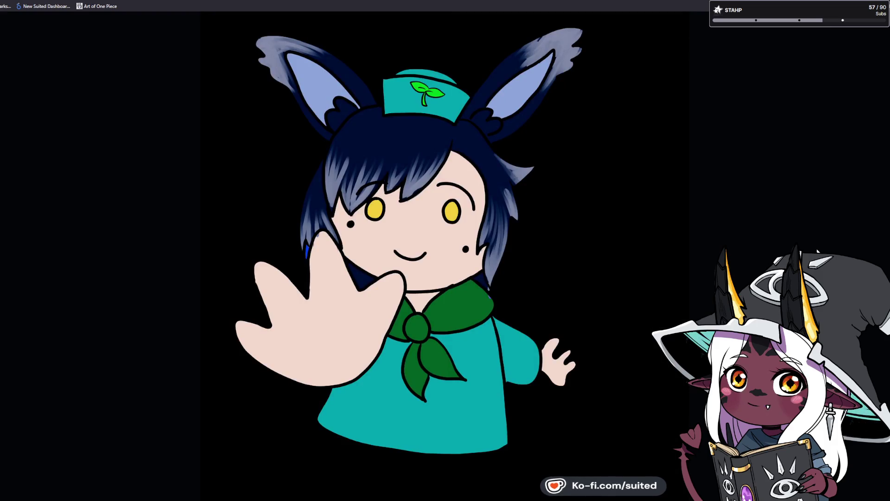
{"action": "key", "text": "Left"}
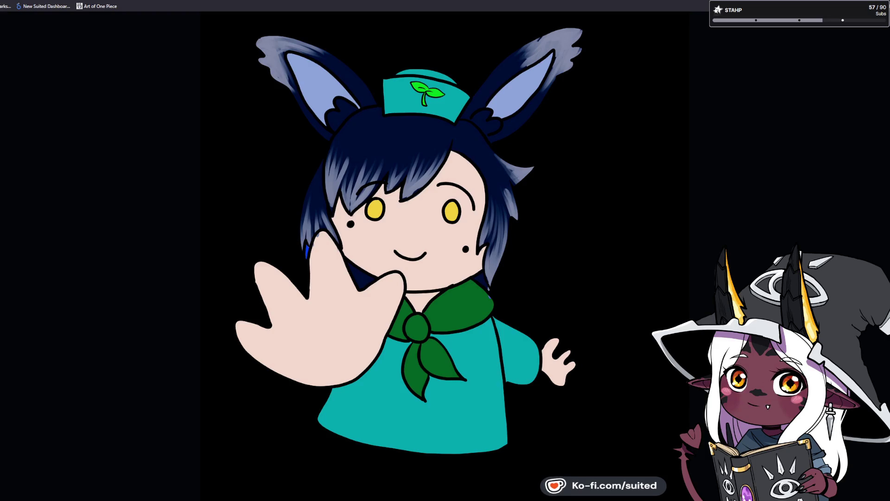
{"action": "key", "text": "Escape"}
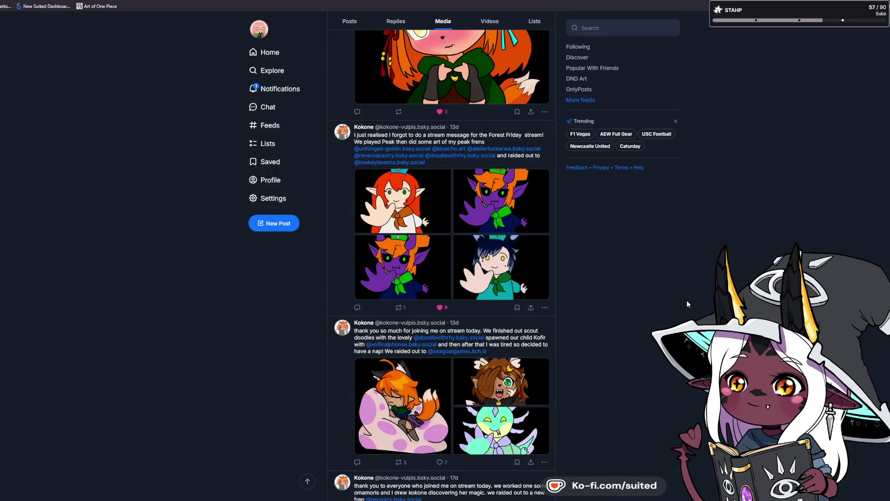
{"action": "scroll", "coordinate": [686, 301], "scroll_direction": "down", "scroll_amount": 1}
{"action": "scroll", "coordinate": [557, 327], "scroll_direction": "down", "scroll_amount": 3}
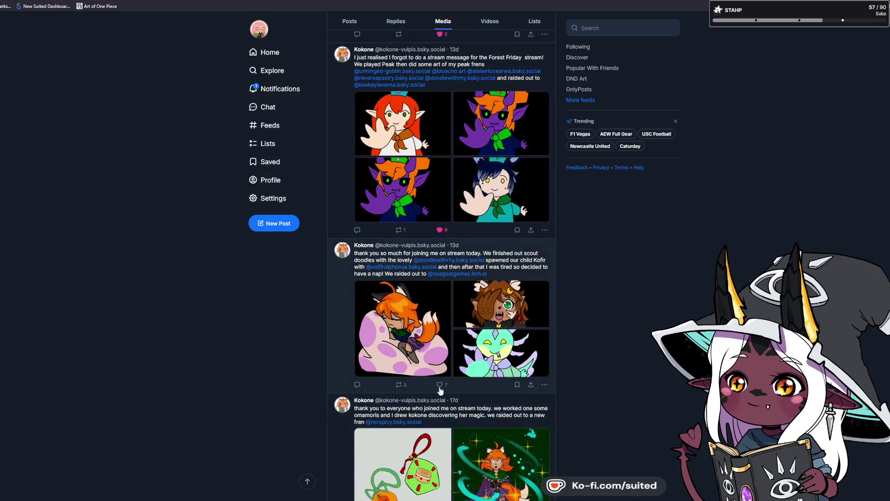
- Like the sleeping fox doodle post after viewing its image, then like the black cat animation post
{"action": "left_click", "coordinate": [440, 385]}
{"action": "left_click", "coordinate": [405, 337]}
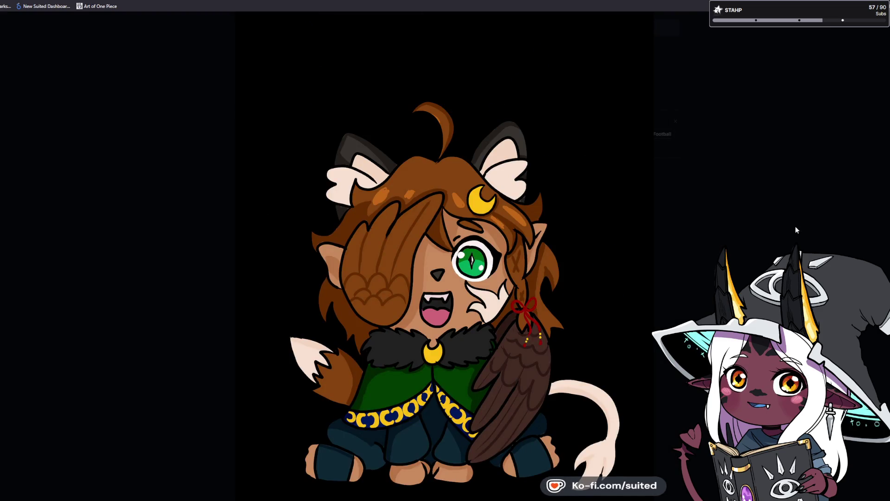
{"action": "left_click", "coordinate": [797, 208]}
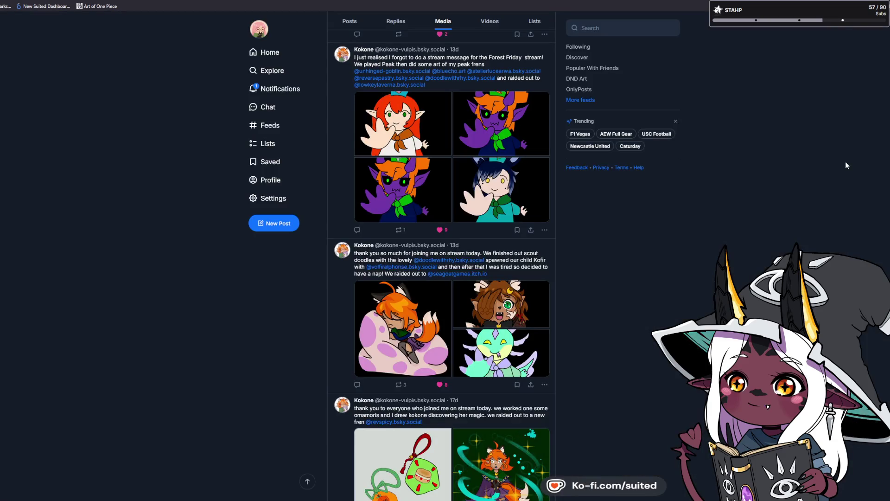
{"action": "scroll", "coordinate": [844, 162], "scroll_direction": "down", "scroll_amount": 2}
{"action": "scroll", "coordinate": [602, 369], "scroll_direction": "down", "scroll_amount": 4}
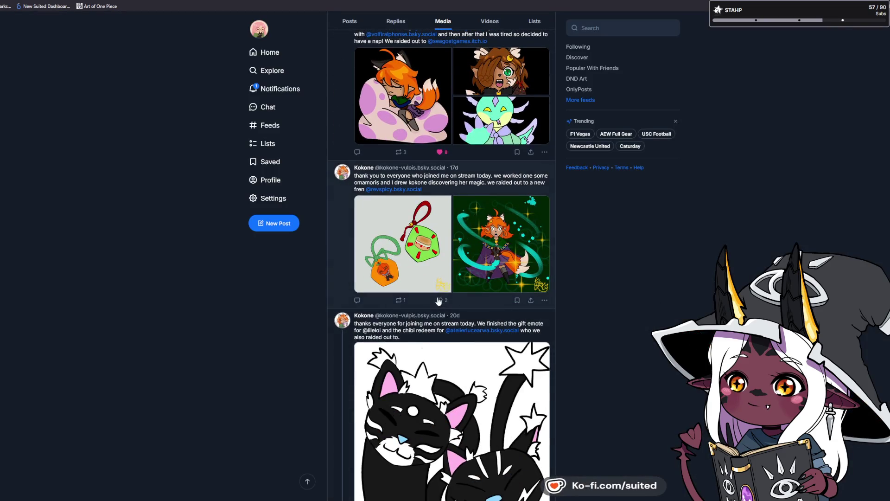
{"action": "scroll", "coordinate": [617, 314], "scroll_direction": "down", "scroll_amount": 4}
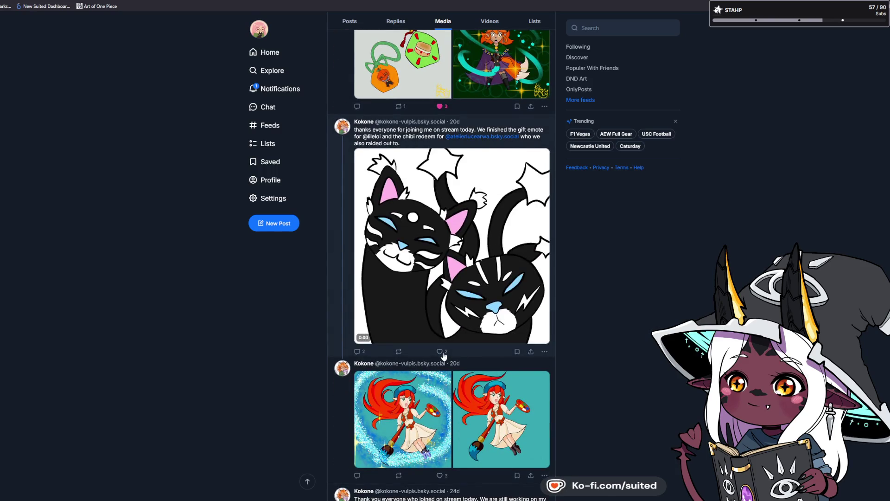
{"action": "left_click", "coordinate": [441, 352]}
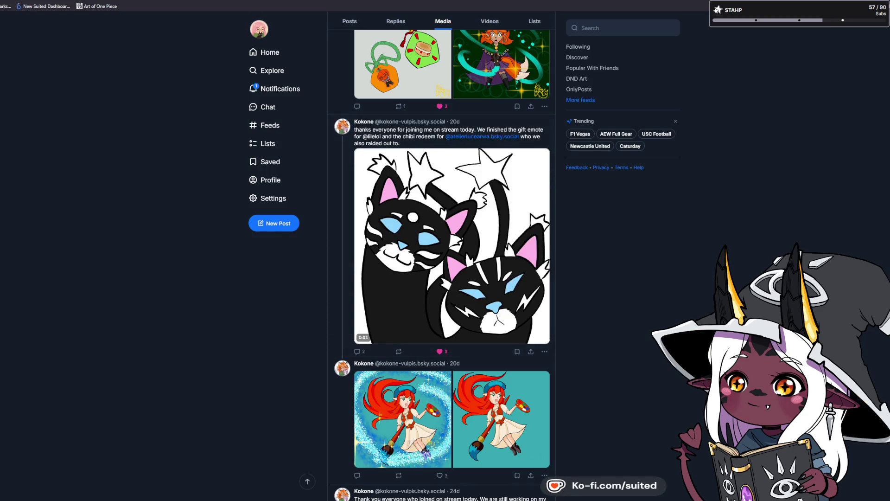
- Like the red-haired painter post and compare its teal flat-colour and sparkly finished versions
{"action": "left_click", "coordinate": [441, 476]}
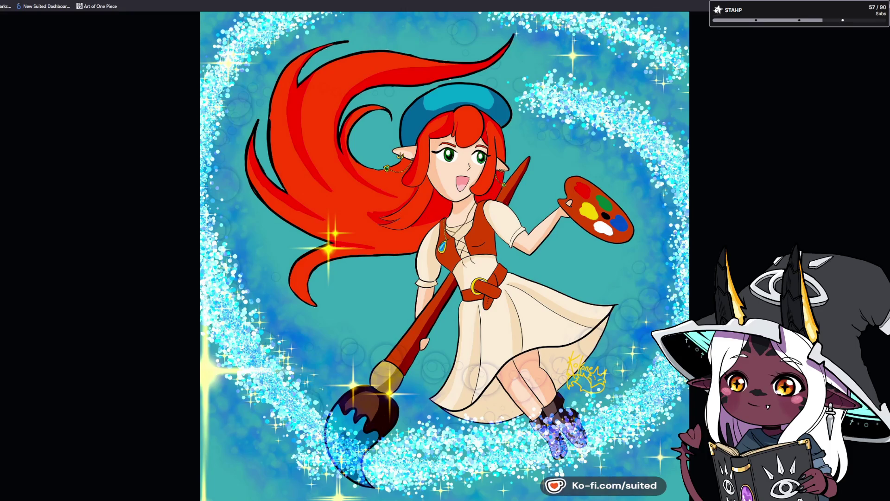
{"action": "key", "text": "Right"}
{"action": "key", "text": "Left"}
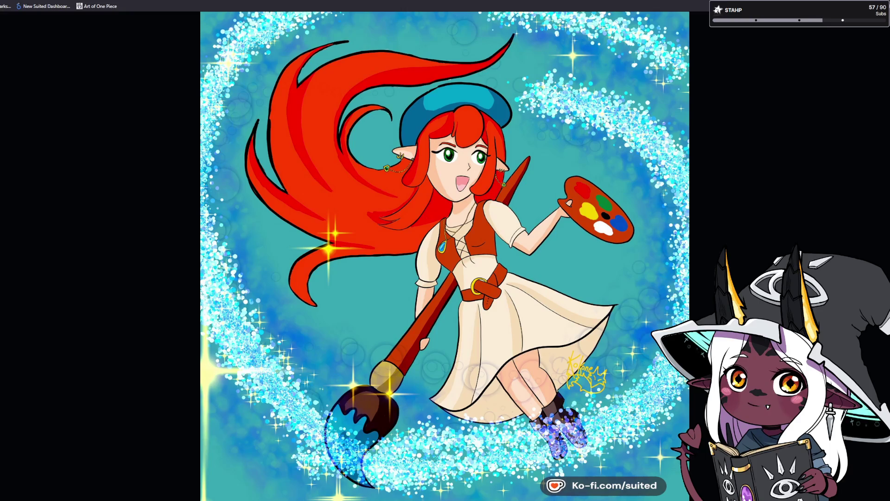
{"action": "left_click", "coordinate": [831, 81]}
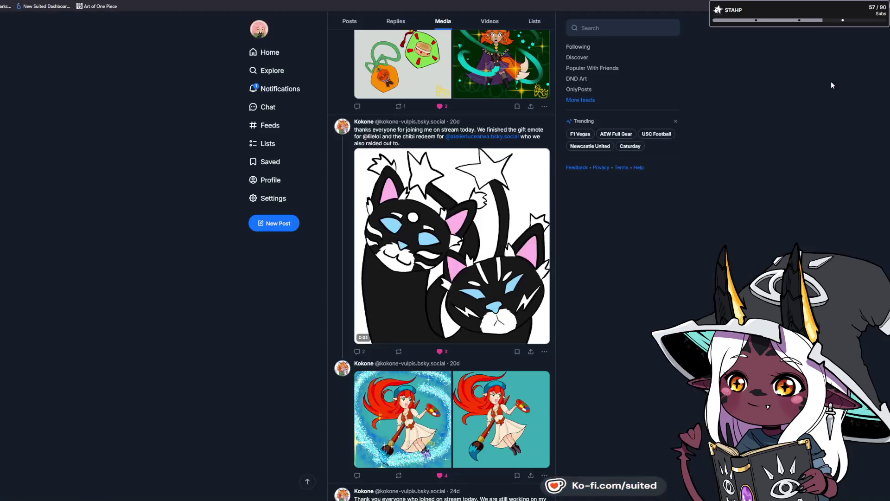
- View the character reference sheet and the fox-girl artwork enlarged
{"action": "scroll", "coordinate": [688, 199], "scroll_direction": "down", "scroll_amount": 5}
{"action": "scroll", "coordinate": [618, 318], "scroll_direction": "down", "scroll_amount": 4}
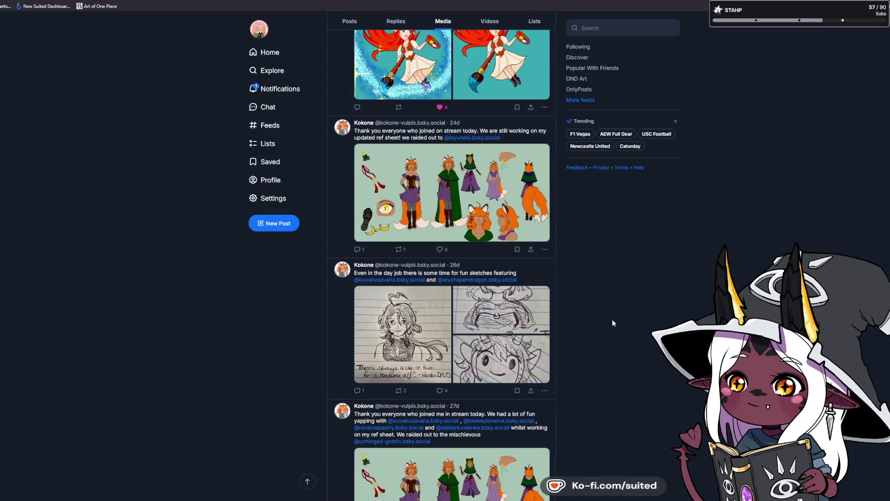
{"action": "left_click", "coordinate": [405, 193]}
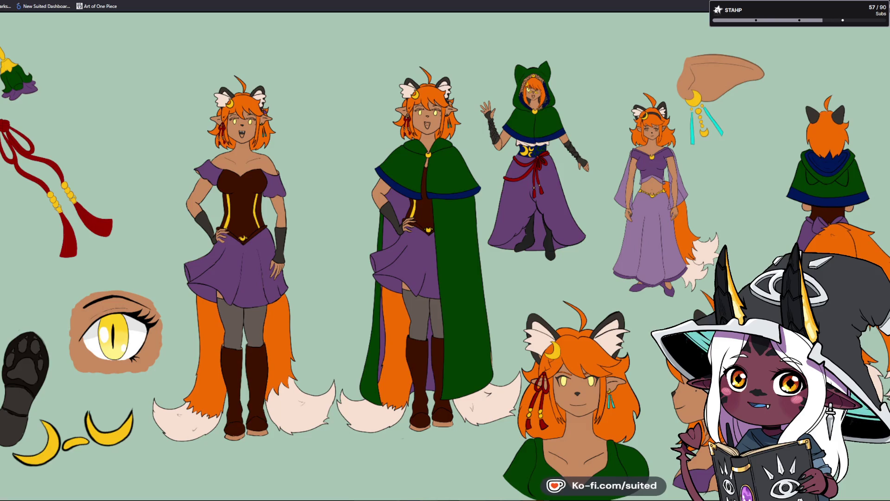
{"action": "key", "text": "Escape"}
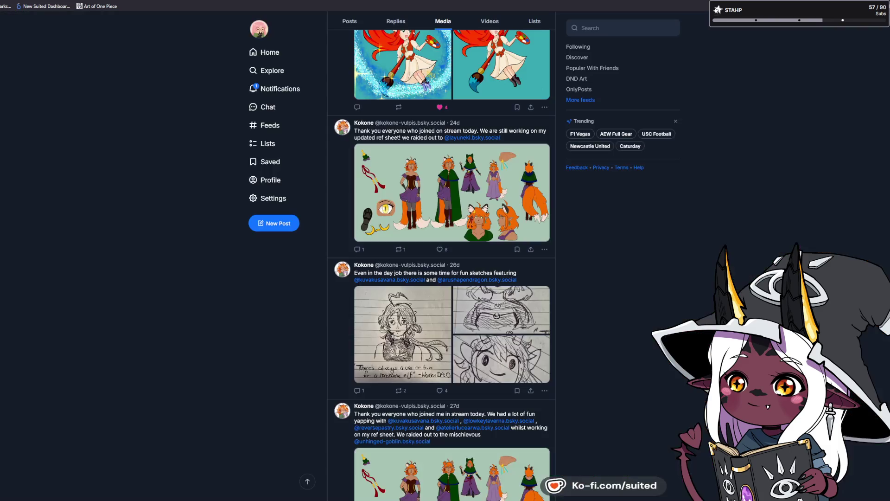
{"action": "scroll", "coordinate": [621, 353], "scroll_direction": "down", "scroll_amount": 3}
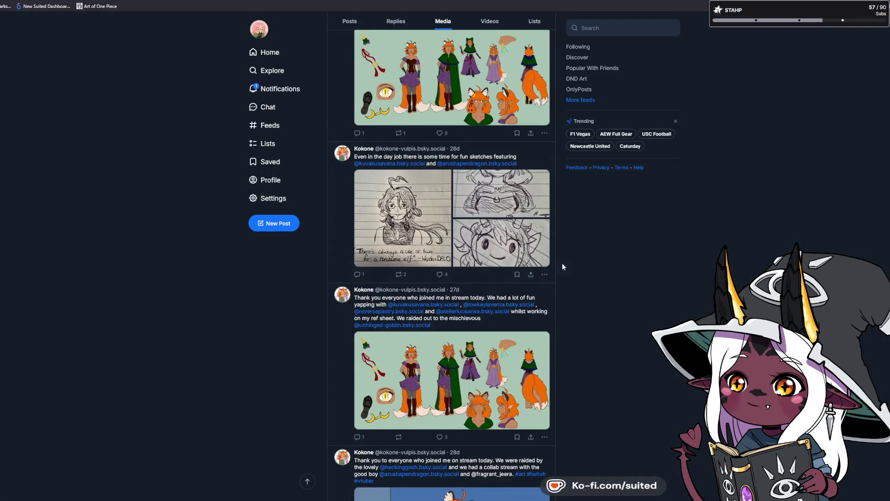
{"action": "scroll", "coordinate": [642, 429], "scroll_direction": "down", "scroll_amount": 7}
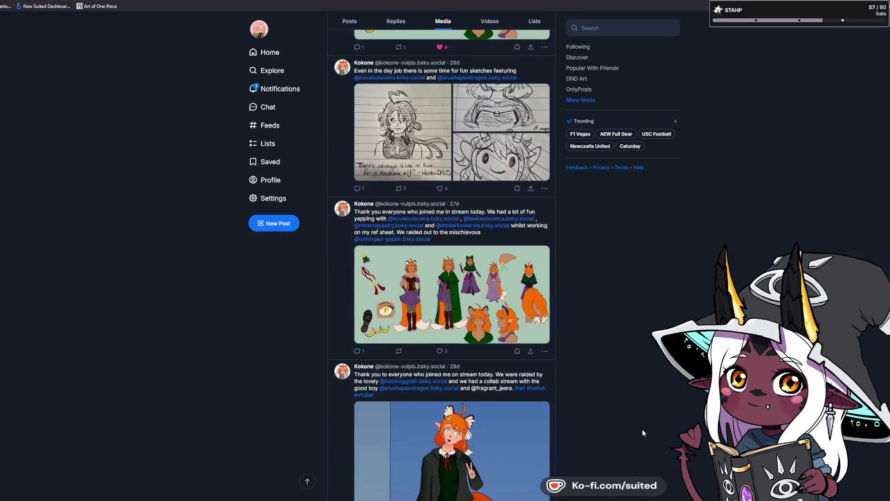
{"action": "left_click", "coordinate": [461, 278]}
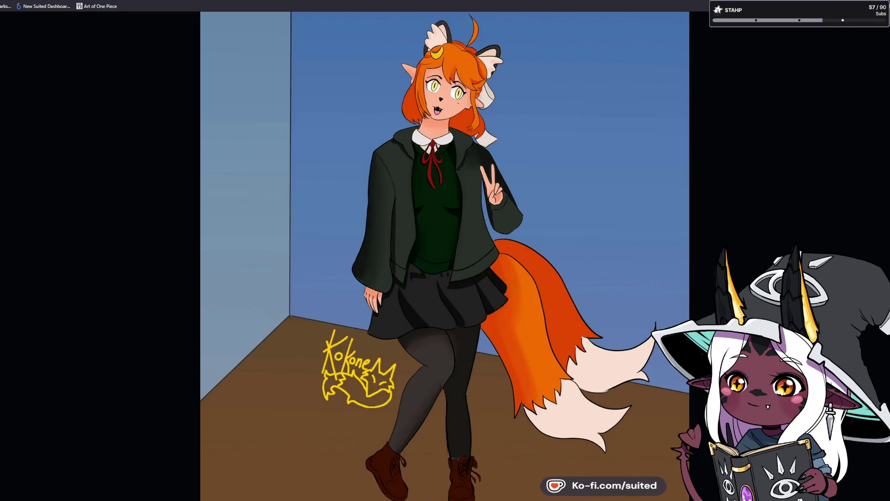
{"action": "key", "text": "Escape"}
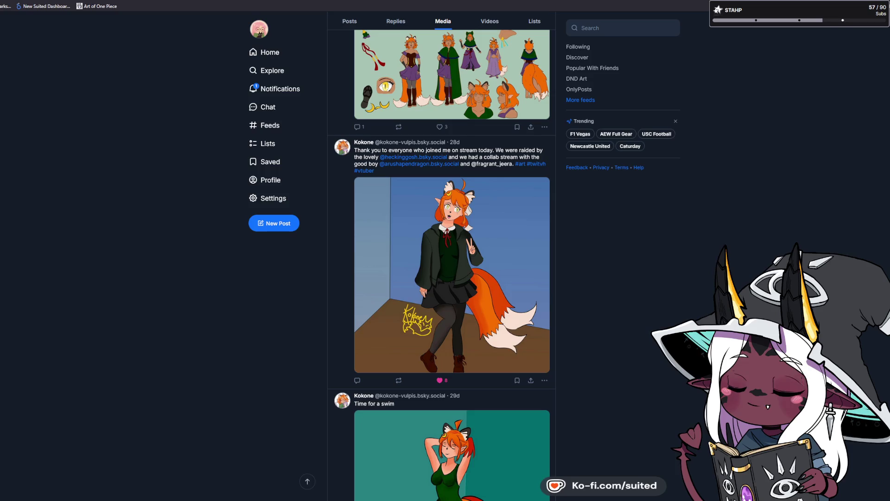
{"action": "scroll", "coordinate": [587, 323], "scroll_direction": "up", "scroll_amount": 3}
{"action": "scroll", "coordinate": [586, 323], "scroll_direction": "up", "scroll_amount": 8}
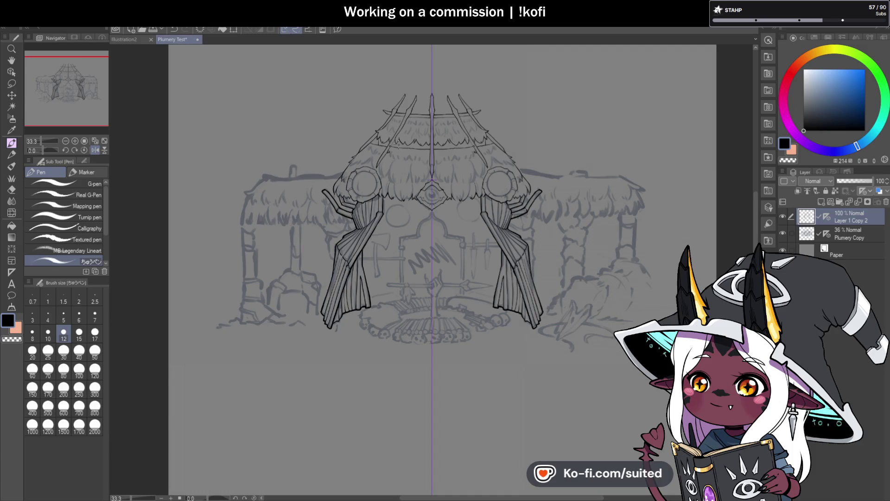
- Ink the zigzag thatch fringe edge beside the left curtain's round tie-back
{"action": "key", "text": "ctrl+minus"}
{"action": "scroll", "coordinate": [417, 195], "scroll_direction": "up", "scroll_amount": 6}
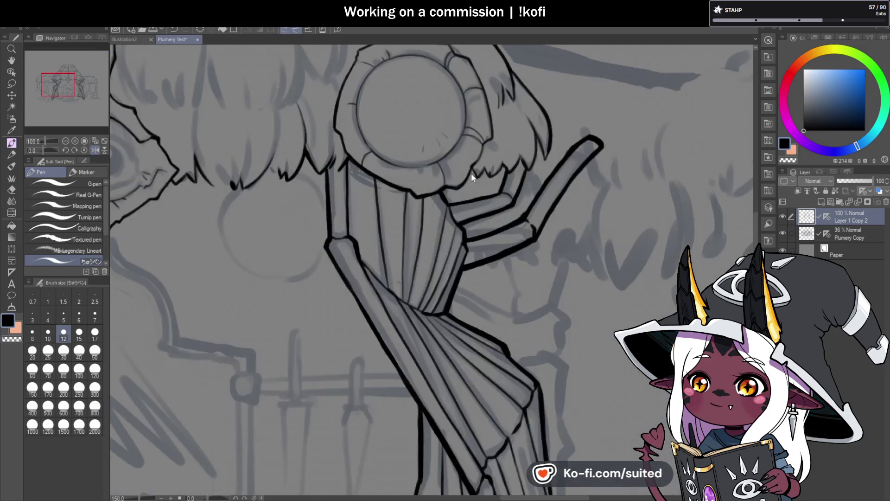
{"action": "scroll", "coordinate": [470, 175], "scroll_direction": "up", "scroll_amount": 4}
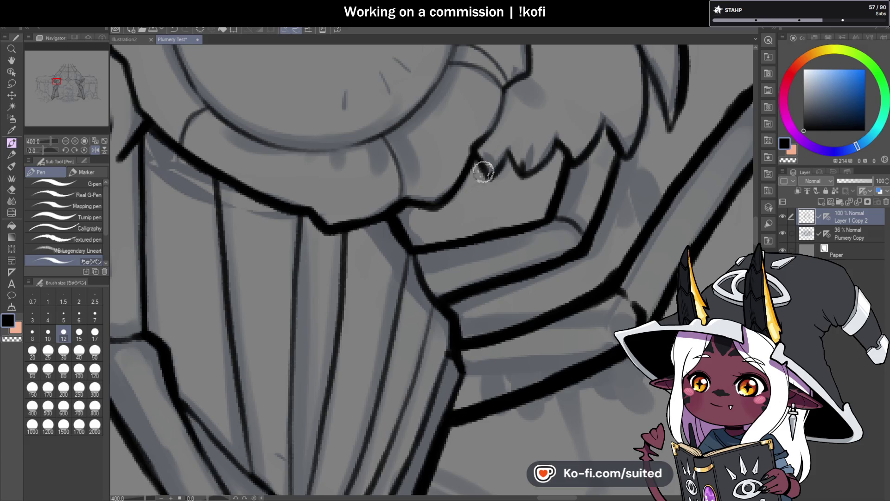
{"action": "mouse_move", "coordinate": [513, 159]}
{"action": "left_mouse_down"}
{"action": "mouse_move", "coordinate": [521, 175]}
{"action": "mouse_move", "coordinate": [558, 143]}
{"action": "left_mouse_up"}
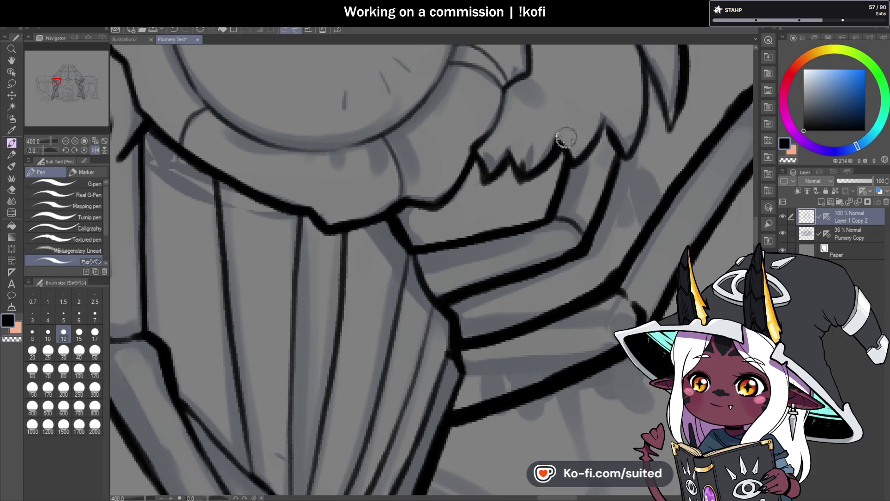
{"action": "scroll", "coordinate": [510, 198], "scroll_direction": "down", "scroll_amount": 4}
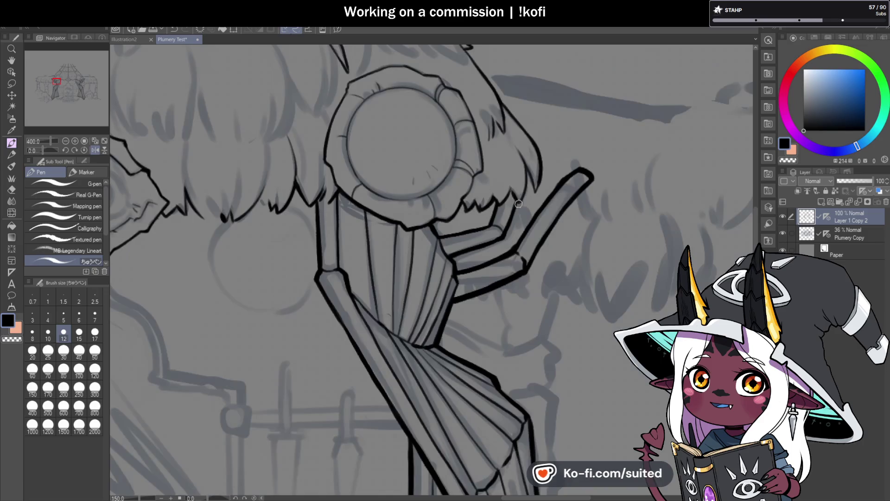
{"action": "scroll", "coordinate": [513, 205], "scroll_direction": "up", "scroll_amount": 1}
{"action": "scroll", "coordinate": [507, 200], "scroll_direction": "up", "scroll_amount": 4}
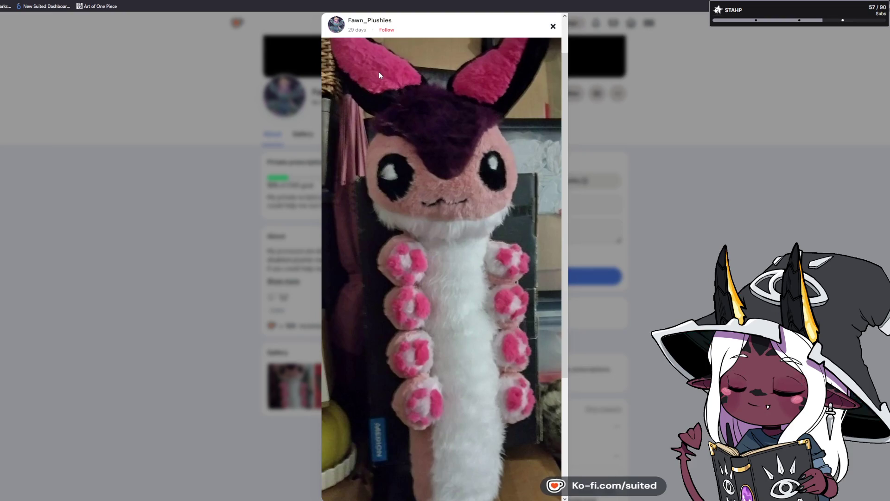
- Scroll the Ko-fi post down to the 'First Commission' title and its description
{"action": "scroll", "coordinate": [477, 229], "scroll_direction": "down", "scroll_amount": 2}
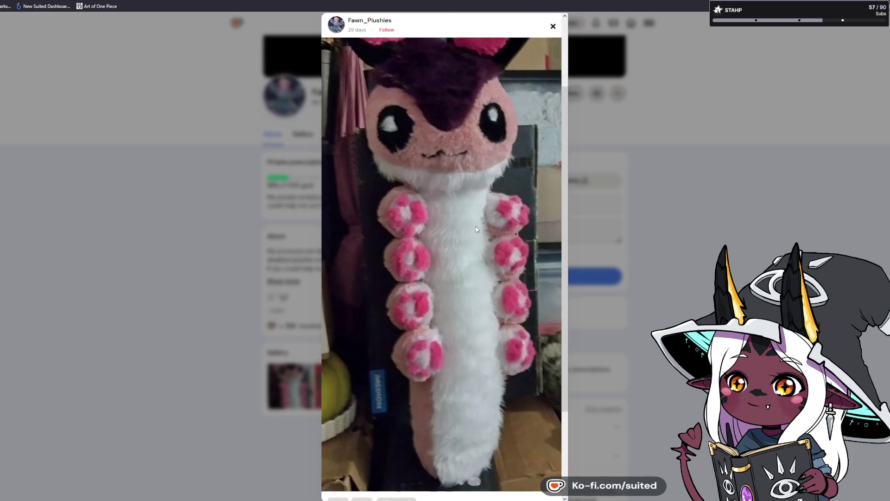
{"action": "scroll", "coordinate": [459, 222], "scroll_direction": "up", "scroll_amount": 2}
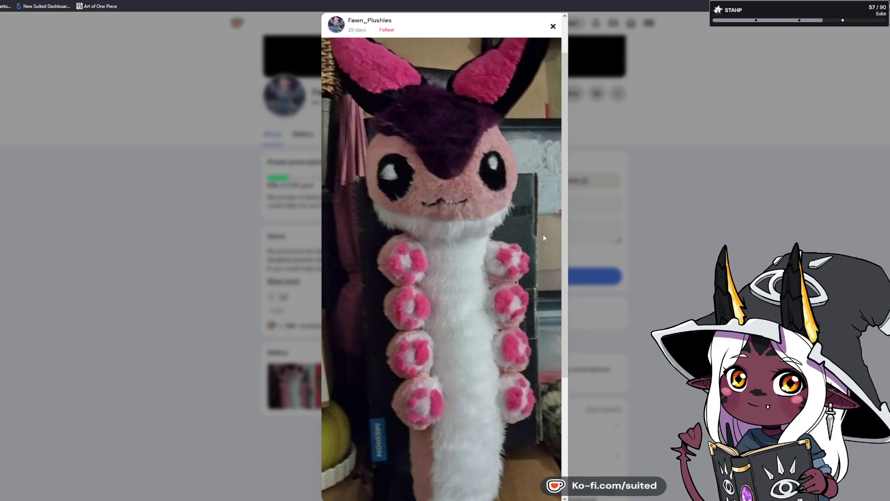
{"action": "scroll", "coordinate": [403, 370], "scroll_direction": "down", "scroll_amount": 1}
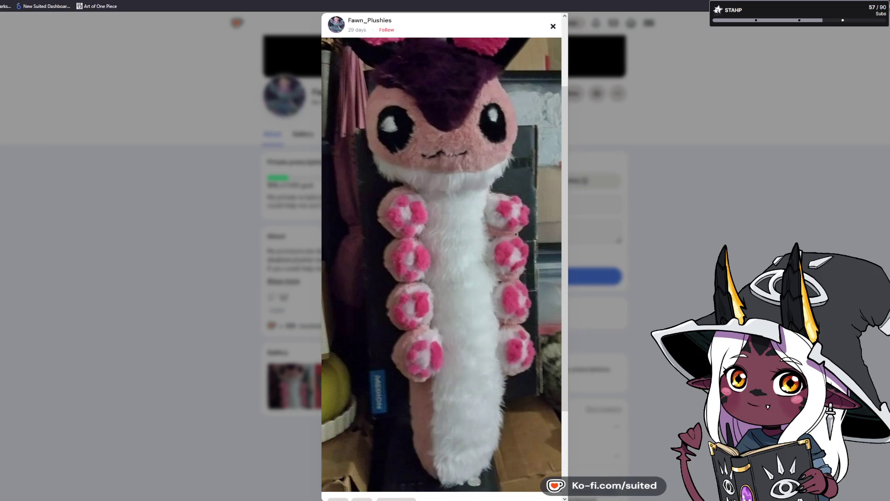
{"action": "scroll", "coordinate": [496, 277], "scroll_direction": "down", "scroll_amount": 3}
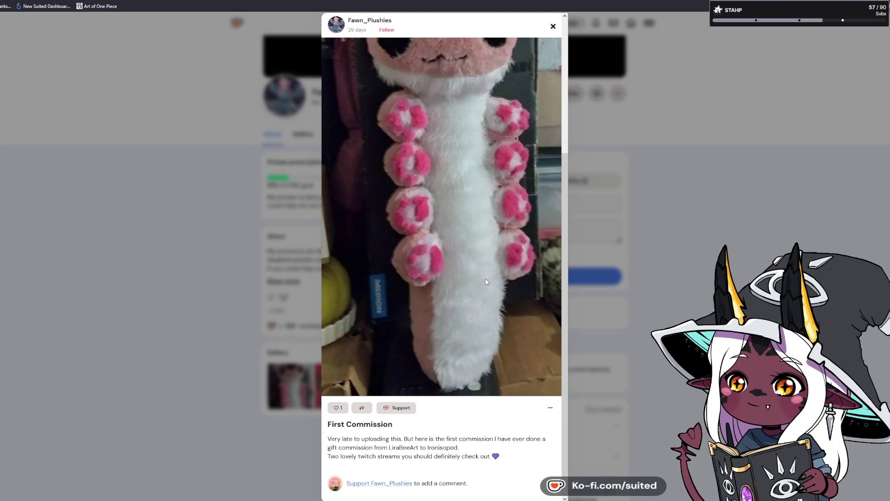
- Scroll back up through the Ko-fi plush caterpillar post
{"action": "scroll", "coordinate": [485, 281], "scroll_direction": "up", "scroll_amount": 4}
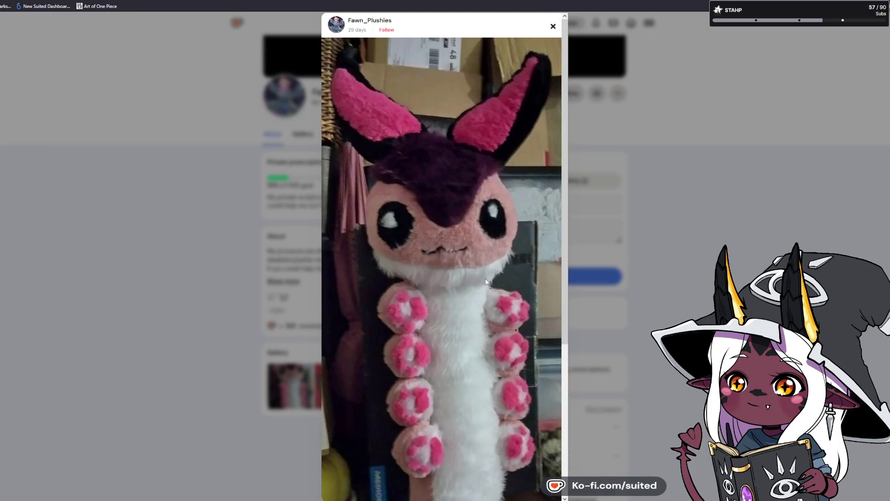
{"action": "scroll", "coordinate": [486, 282], "scroll_direction": "down", "scroll_amount": 2}
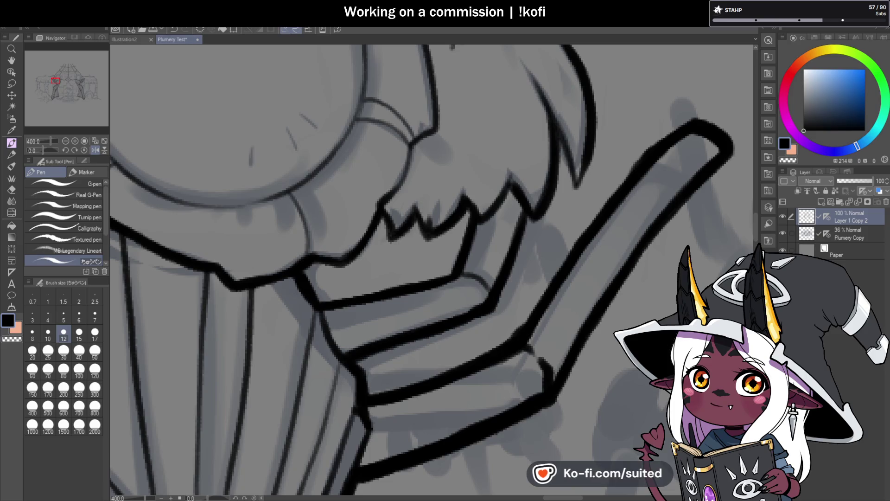
- Darken the thatch strand beside the right-hand lantern, then zoom out to check the hut
{"action": "scroll", "coordinate": [387, 149], "scroll_direction": "down", "scroll_amount": 4}
{"action": "scroll", "coordinate": [504, 189], "scroll_direction": "up", "scroll_amount": 2}
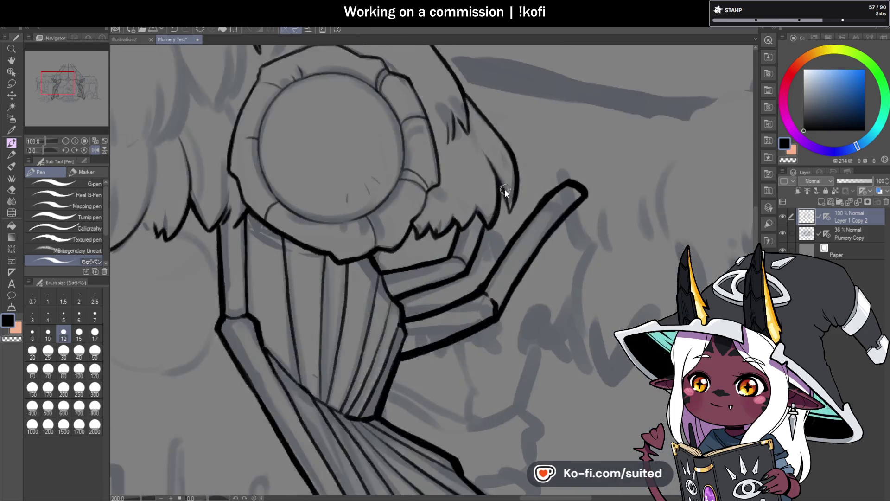
{"action": "scroll", "coordinate": [504, 190], "scroll_direction": "up", "scroll_amount": 2}
{"action": "mouse_move", "coordinate": [491, 174]}
{"action": "left_mouse_down"}
{"action": "mouse_move", "coordinate": [506, 241]}
{"action": "mouse_move", "coordinate": [530, 175]}
{"action": "left_mouse_up"}
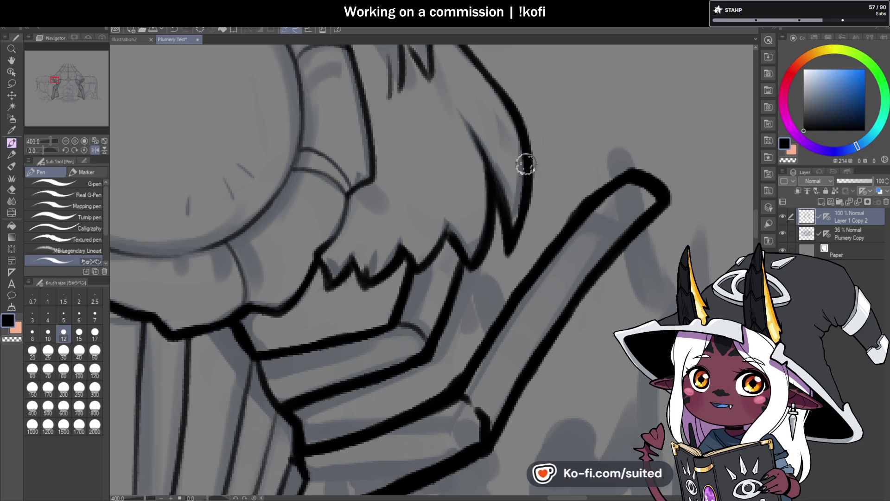
{"action": "scroll", "coordinate": [507, 238], "scroll_direction": "down", "scroll_amount": 3}
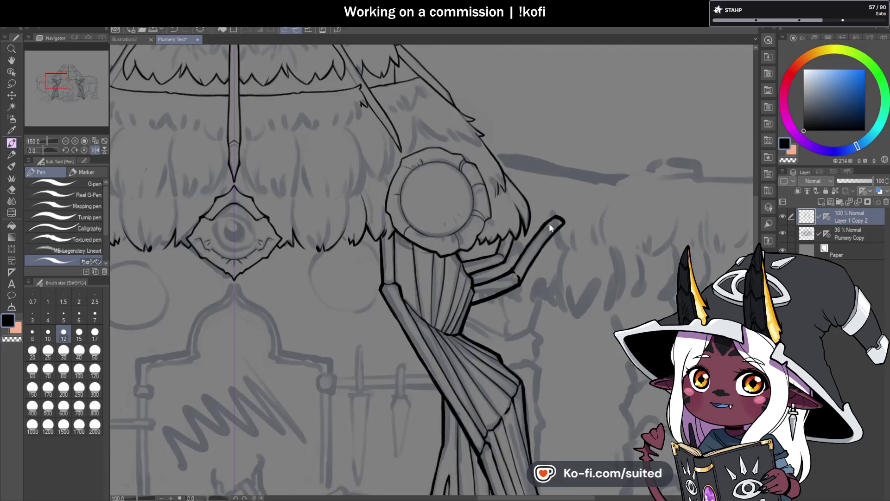
{"action": "scroll", "coordinate": [551, 228], "scroll_direction": "down", "scroll_amount": 1}
{"action": "scroll", "coordinate": [551, 227], "scroll_direction": "down", "scroll_amount": 2}
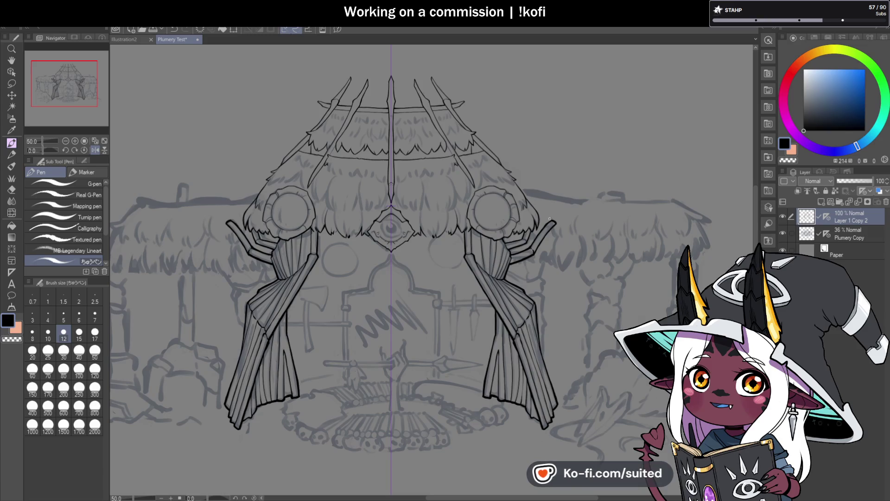
{"action": "scroll", "coordinate": [493, 214], "scroll_direction": "up", "scroll_amount": 4}
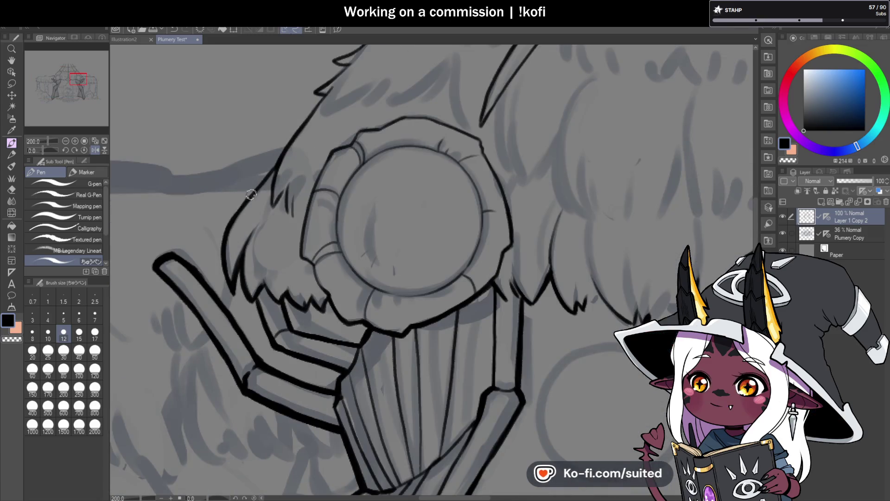
{"action": "scroll", "coordinate": [295, 135], "scroll_direction": "up", "scroll_amount": 2}
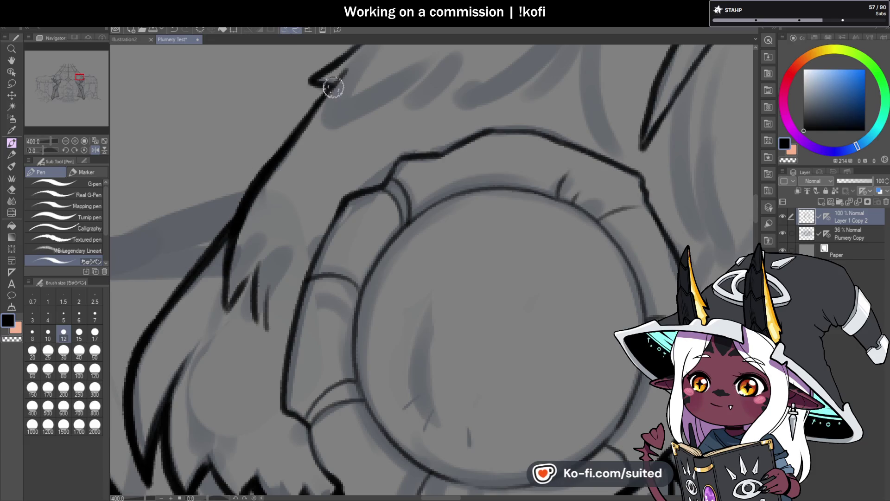
{"action": "scroll", "coordinate": [315, 86], "scroll_direction": "down", "scroll_amount": 3}
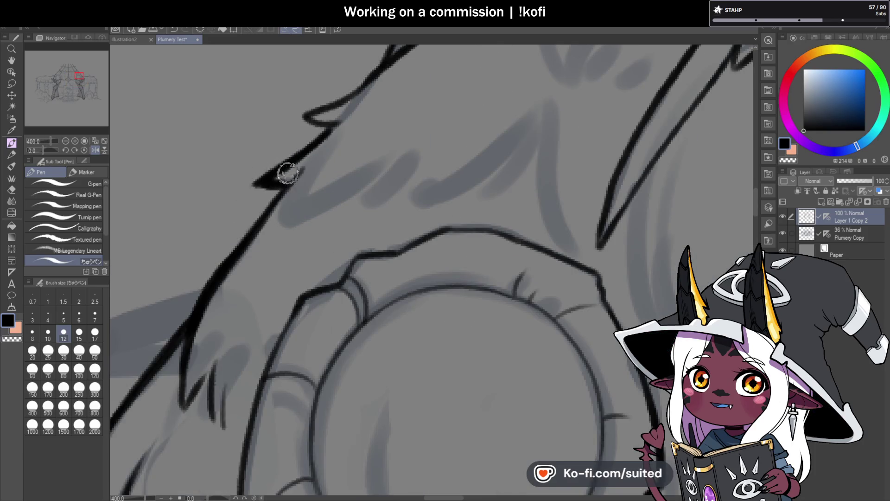
{"action": "scroll", "coordinate": [289, 175], "scroll_direction": "down", "scroll_amount": 3}
{"action": "scroll", "coordinate": [373, 173], "scroll_direction": "down", "scroll_amount": 5}
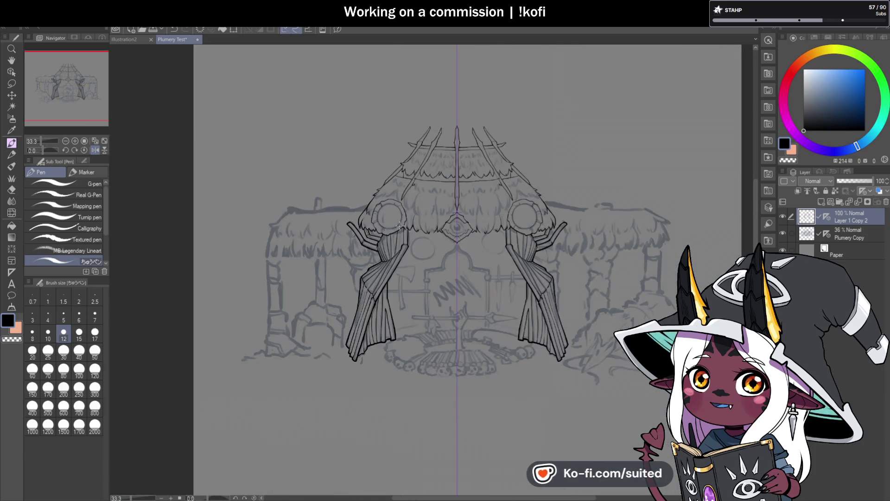
{"action": "scroll", "coordinate": [558, 179], "scroll_direction": "up", "scroll_amount": 1}
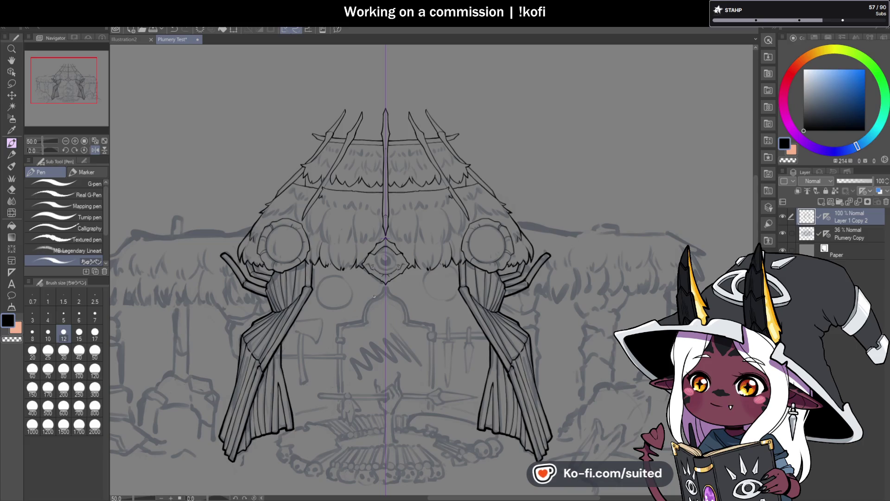
{"action": "scroll", "coordinate": [558, 179], "scroll_direction": "down", "scroll_amount": 1}
{"action": "scroll", "coordinate": [519, 151], "scroll_direction": "up", "scroll_amount": 3}
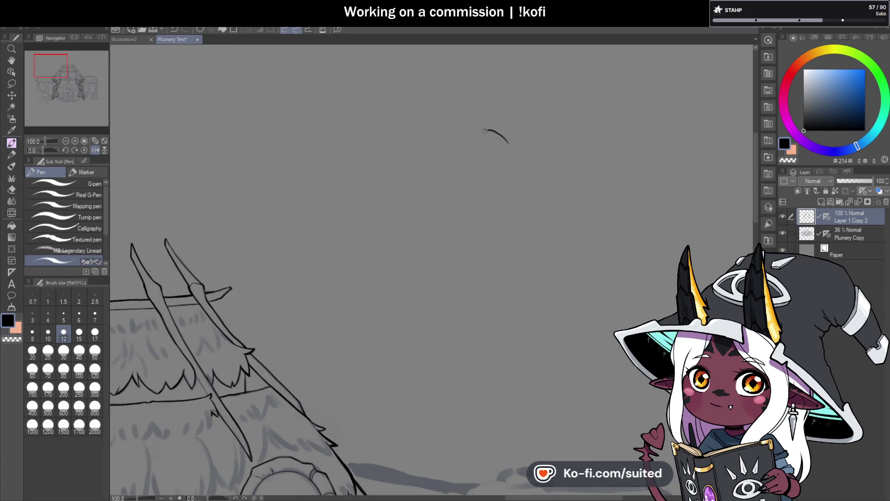
{"action": "left_click_drag", "start_coordinate": [453, 220], "coordinate": [474, 228]}
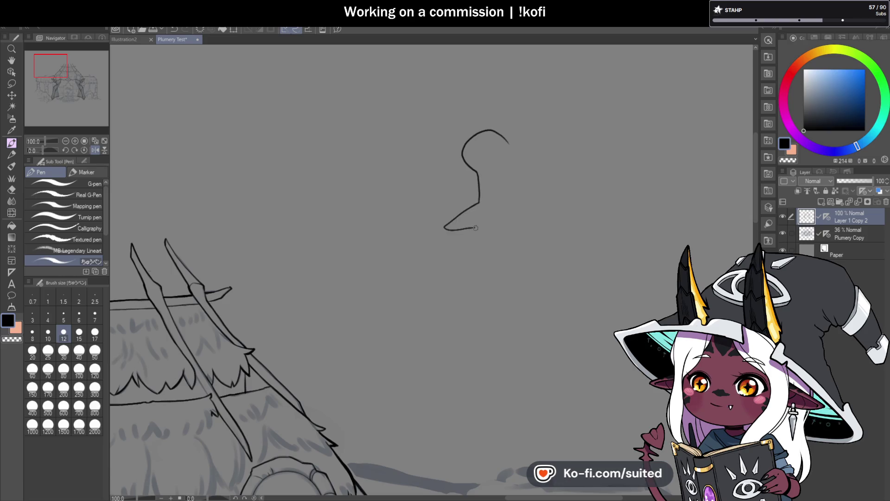
{"action": "mouse_move", "coordinate": [484, 285]}
{"action": "left_mouse_down"}
{"action": "mouse_move", "coordinate": [512, 263]}
{"action": "mouse_move", "coordinate": [547, 284]}
{"action": "mouse_move", "coordinate": [554, 237]}
{"action": "mouse_move", "coordinate": [579, 221]}
{"action": "mouse_move", "coordinate": [562, 195]}
{"action": "mouse_move", "coordinate": [558, 142]}
{"action": "mouse_move", "coordinate": [517, 146]}
{"action": "left_mouse_up"}
{"action": "scroll", "coordinate": [577, 219], "scroll_direction": "up", "scroll_amount": 2}
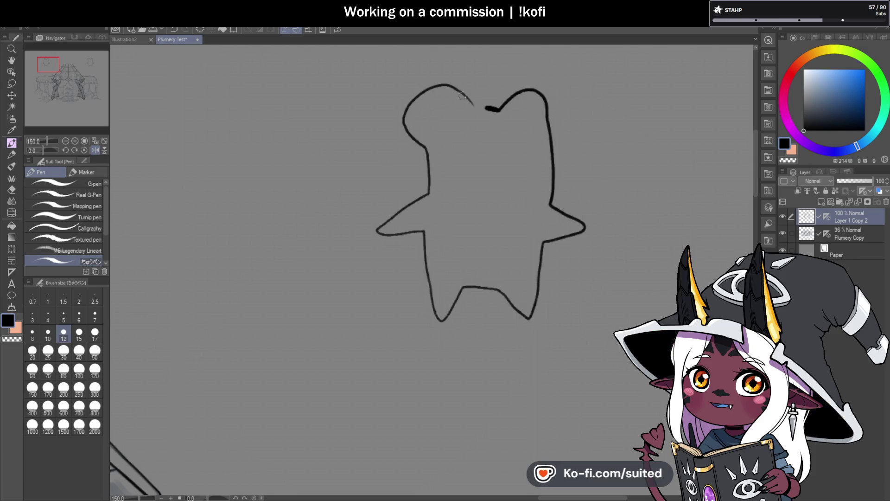
{"action": "left_click_drag", "start_coordinate": [572, 123], "coordinate": [583, 137]}
{"action": "mouse_move", "coordinate": [588, 126]}
{"action": "left_mouse_down"}
{"action": "mouse_move", "coordinate": [596, 134]}
{"action": "mouse_move", "coordinate": [589, 135]}
{"action": "left_mouse_up"}
{"action": "mouse_move", "coordinate": [434, 92]}
{"action": "left_mouse_down"}
{"action": "mouse_move", "coordinate": [412, 125]}
{"action": "mouse_move", "coordinate": [429, 148]}
{"action": "mouse_move", "coordinate": [433, 188]}
{"action": "mouse_move", "coordinate": [393, 226]}
{"action": "left_mouse_up"}
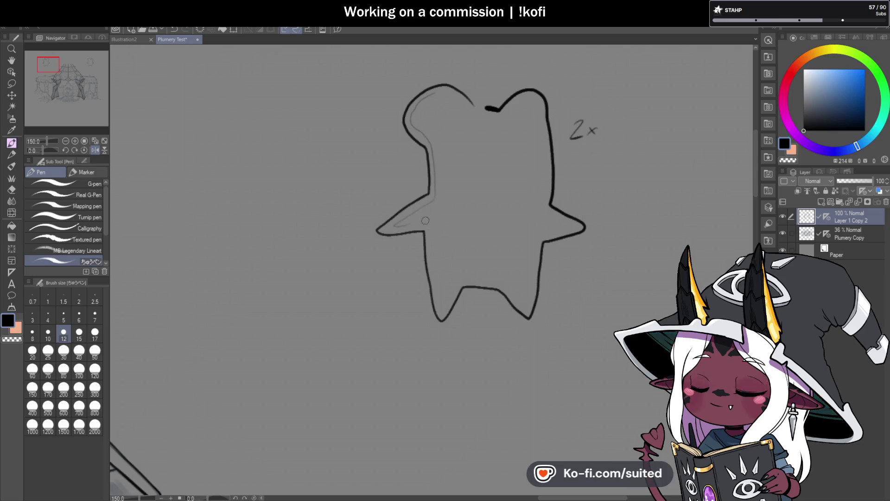
{"action": "scroll", "coordinate": [530, 160], "scroll_direction": "up", "scroll_amount": 1}
{"action": "mouse_move", "coordinate": [428, 138]}
{"action": "left_mouse_down"}
{"action": "mouse_move", "coordinate": [419, 160]}
{"action": "mouse_move", "coordinate": [431, 137]}
{"action": "mouse_move", "coordinate": [436, 160]}
{"action": "mouse_move", "coordinate": [449, 149]}
{"action": "left_mouse_up"}
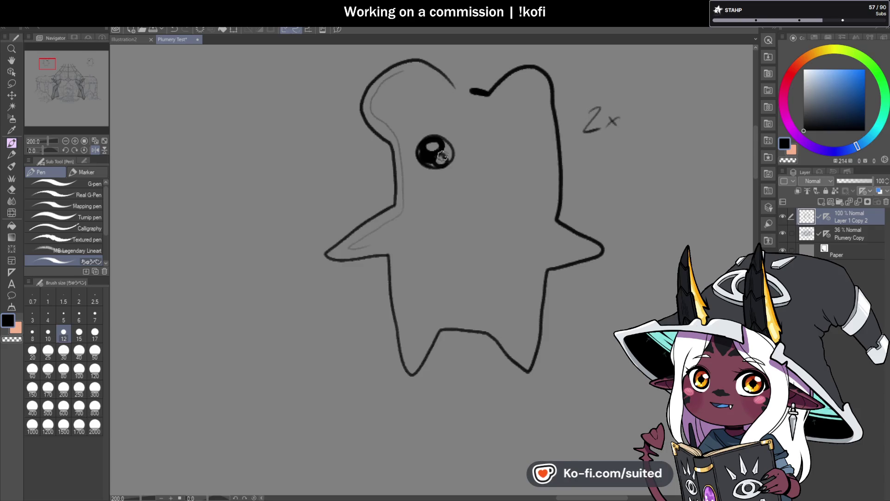
{"action": "mouse_move", "coordinate": [520, 138]}
{"action": "left_mouse_down"}
{"action": "mouse_move", "coordinate": [506, 140]}
{"action": "mouse_move", "coordinate": [526, 142]}
{"action": "mouse_move", "coordinate": [502, 162]}
{"action": "mouse_move", "coordinate": [523, 156]}
{"action": "left_mouse_up"}
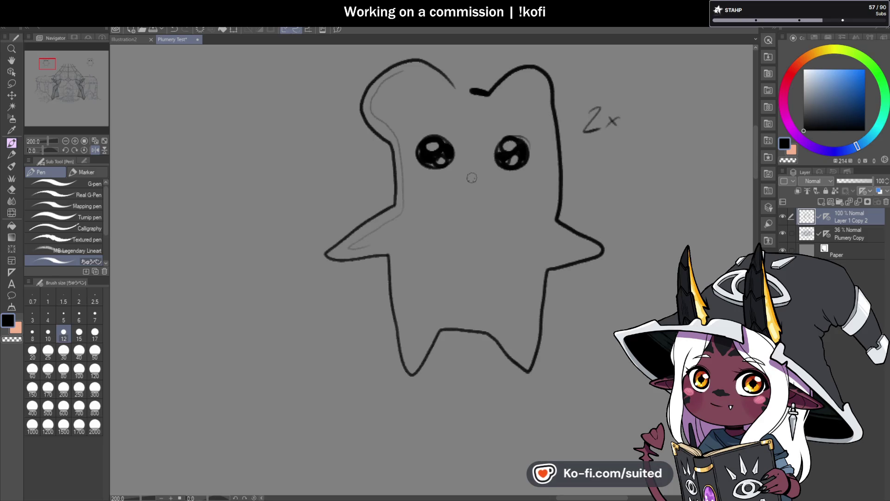
{"action": "left_click_drag", "start_coordinate": [470, 179], "coordinate": [493, 194]}
{"action": "scroll", "coordinate": [506, 163], "scroll_direction": "down", "scroll_amount": 2}
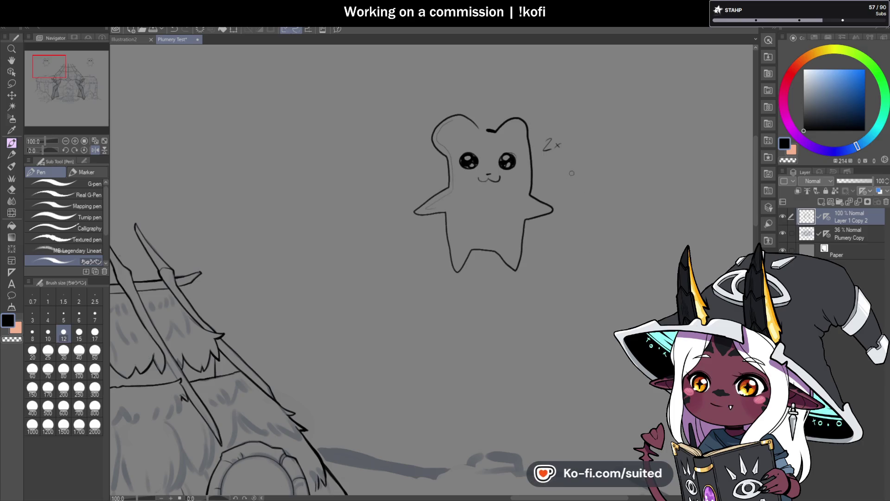
{"action": "scroll", "coordinate": [534, 143], "scroll_direction": "up", "scroll_amount": 1}
{"action": "scroll", "coordinate": [507, 155], "scroll_direction": "up", "scroll_amount": 1}
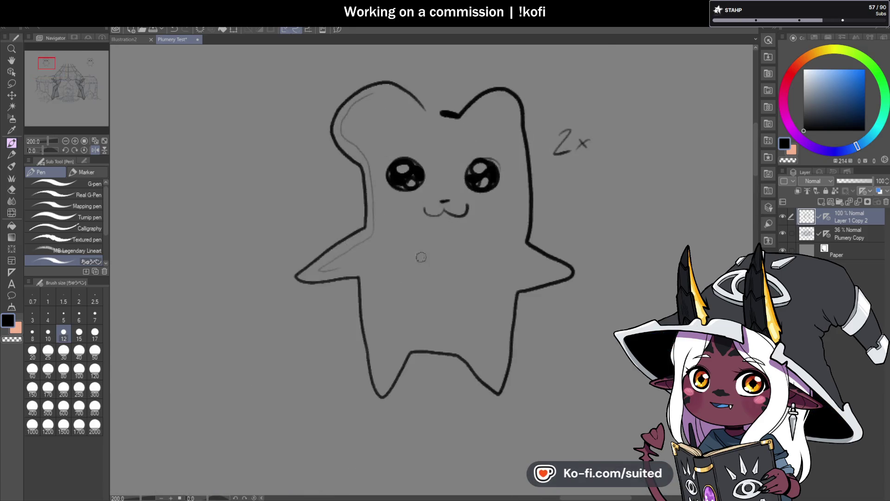
{"action": "mouse_move", "coordinate": [472, 125]}
{"action": "left_mouse_down"}
{"action": "mouse_move", "coordinate": [429, 124]}
{"action": "mouse_move", "coordinate": [497, 167]}
{"action": "mouse_move", "coordinate": [477, 147]}
{"action": "left_mouse_up"}
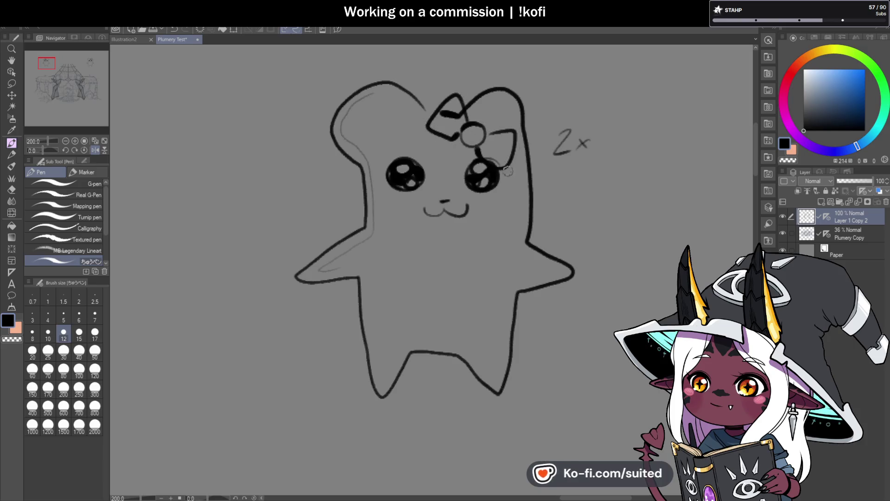
{"action": "scroll", "coordinate": [473, 167], "scroll_direction": "down", "scroll_amount": 1}
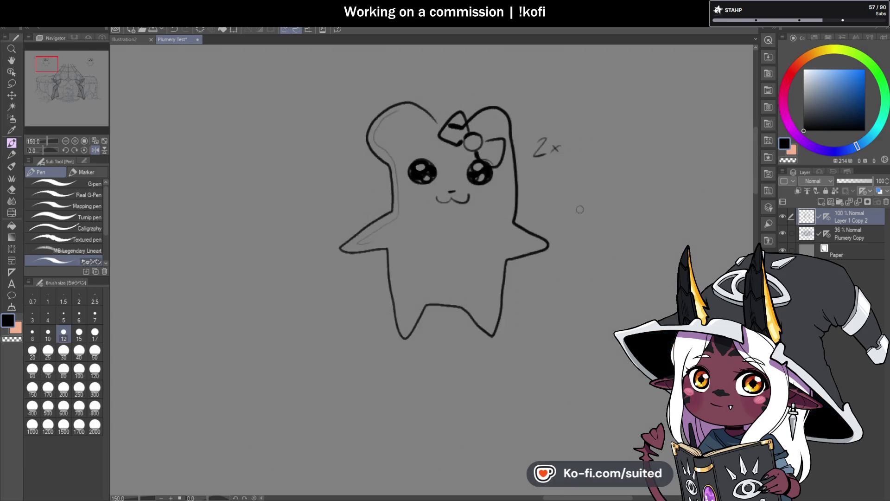
{"action": "key", "text": "m"}
{"action": "mouse_move", "coordinate": [540, 82]}
{"action": "left_mouse_down"}
{"action": "mouse_move", "coordinate": [330, 115]}
{"action": "mouse_move", "coordinate": [627, 175]}
{"action": "mouse_move", "coordinate": [604, 108]}
{"action": "left_mouse_up"}
{"action": "key", "text": "Delete"}
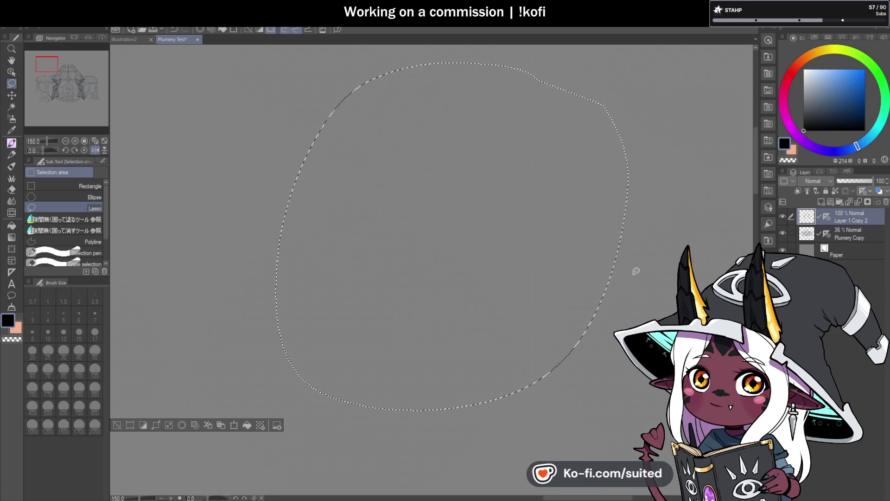
{"action": "key", "text": "ctrl+d"}
{"action": "key", "text": "p"}
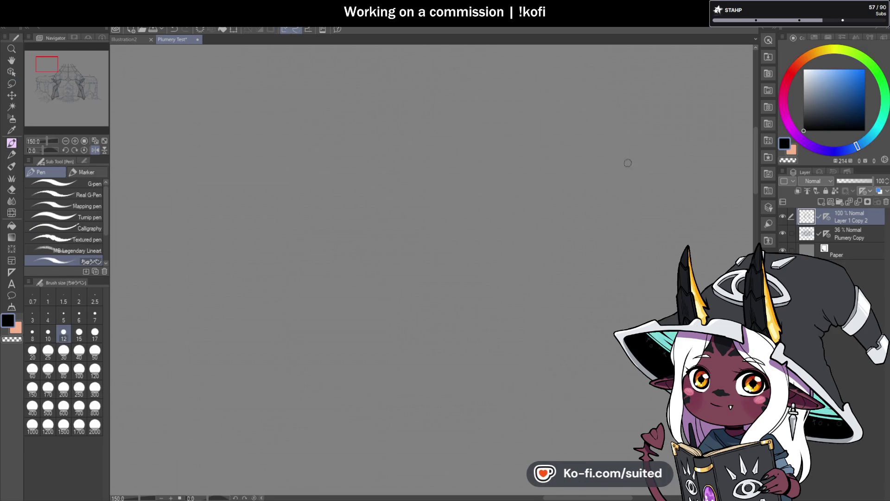
{"action": "scroll", "coordinate": [631, 162], "scroll_direction": "down", "scroll_amount": 5}
{"action": "scroll", "coordinate": [493, 374], "scroll_direction": "up", "scroll_amount": 2}
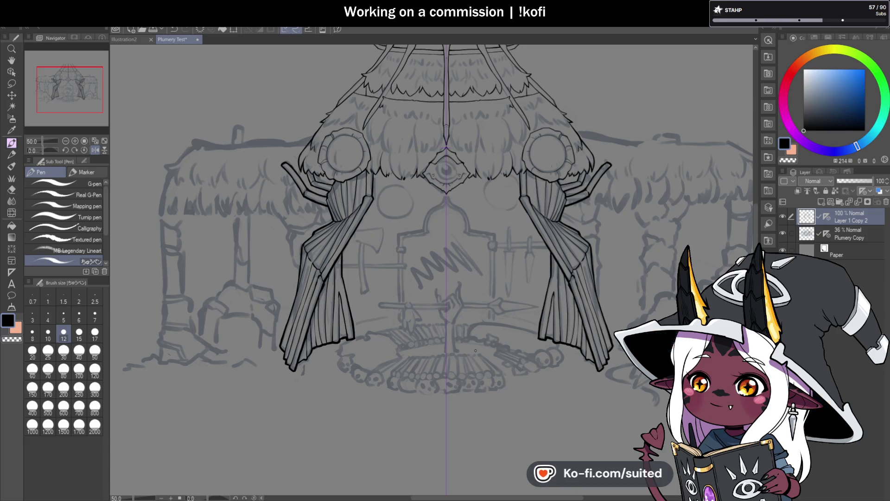
- Ink the fringe strand tips beside the left curtain and near the eye emblem
{"action": "scroll", "coordinate": [366, 170], "scroll_direction": "up", "scroll_amount": 6}
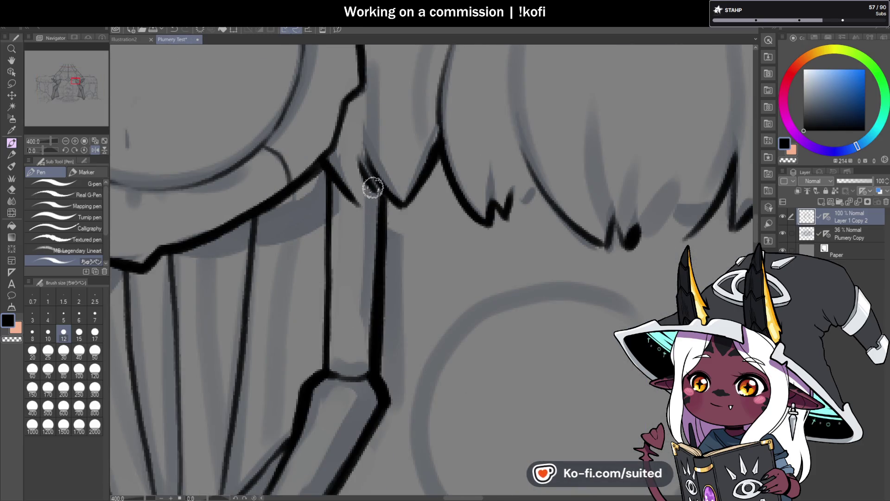
{"action": "mouse_move", "coordinate": [367, 171]}
{"action": "left_mouse_down"}
{"action": "mouse_move", "coordinate": [401, 202]}
{"action": "mouse_move", "coordinate": [445, 143]}
{"action": "mouse_move", "coordinate": [461, 193]}
{"action": "mouse_move", "coordinate": [498, 211]}
{"action": "left_mouse_up"}
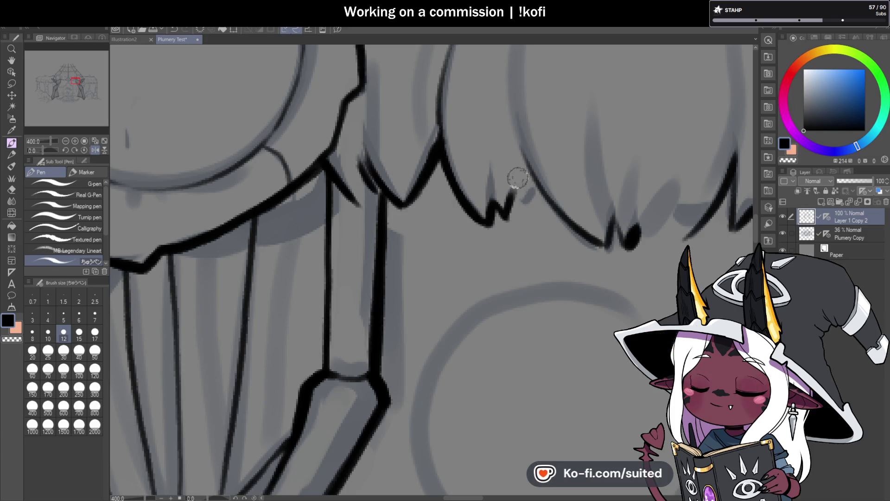
{"action": "scroll", "coordinate": [499, 204], "scroll_direction": "down", "scroll_amount": 3}
{"action": "scroll", "coordinate": [496, 208], "scroll_direction": "up", "scroll_amount": 5}
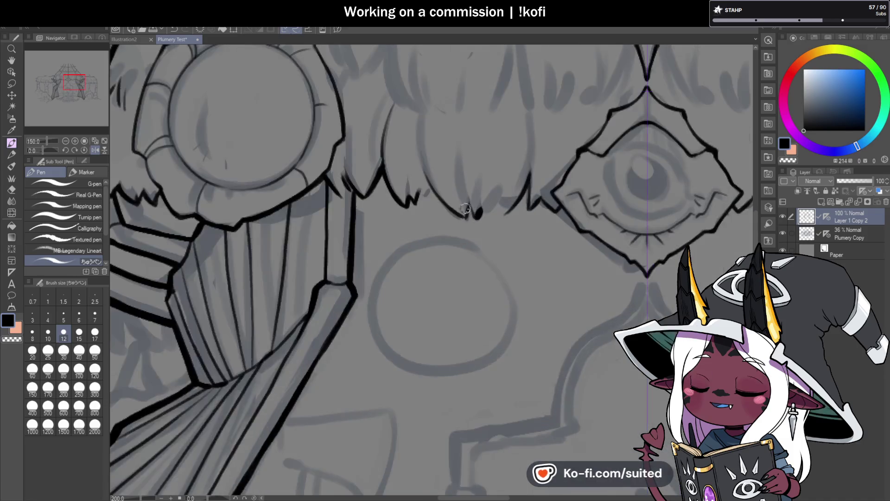
{"action": "mouse_move", "coordinate": [515, 272]}
{"action": "left_mouse_down"}
{"action": "mouse_move", "coordinate": [532, 199]}
{"action": "mouse_move", "coordinate": [537, 245]}
{"action": "left_mouse_up"}
{"action": "scroll", "coordinate": [537, 244], "scroll_direction": "down", "scroll_amount": 3}
{"action": "scroll", "coordinate": [438, 194], "scroll_direction": "up", "scroll_amount": 5}
{"action": "mouse_move", "coordinate": [437, 194]}
{"action": "left_mouse_down"}
{"action": "mouse_move", "coordinate": [389, 228]}
{"action": "mouse_move", "coordinate": [333, 248]}
{"action": "mouse_move", "coordinate": [380, 203]}
{"action": "left_mouse_up"}
{"action": "scroll", "coordinate": [366, 199], "scroll_direction": "down", "scroll_amount": 3}
- Draw a thick, smooth fringe peak joining the next strand and bolden the V's left arm
{"action": "scroll", "coordinate": [381, 204], "scroll_direction": "up", "scroll_amount": 3}
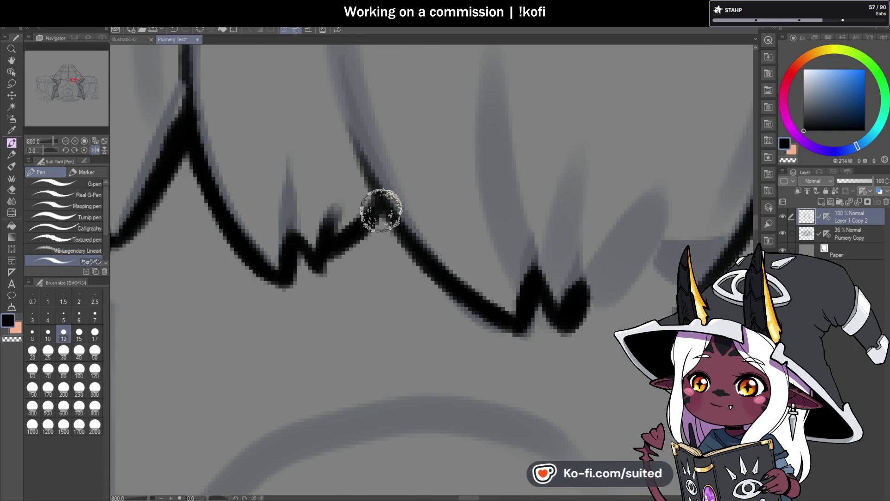
{"action": "scroll", "coordinate": [363, 193], "scroll_direction": "down", "scroll_amount": 5}
{"action": "scroll", "coordinate": [465, 216], "scroll_direction": "up", "scroll_amount": 5}
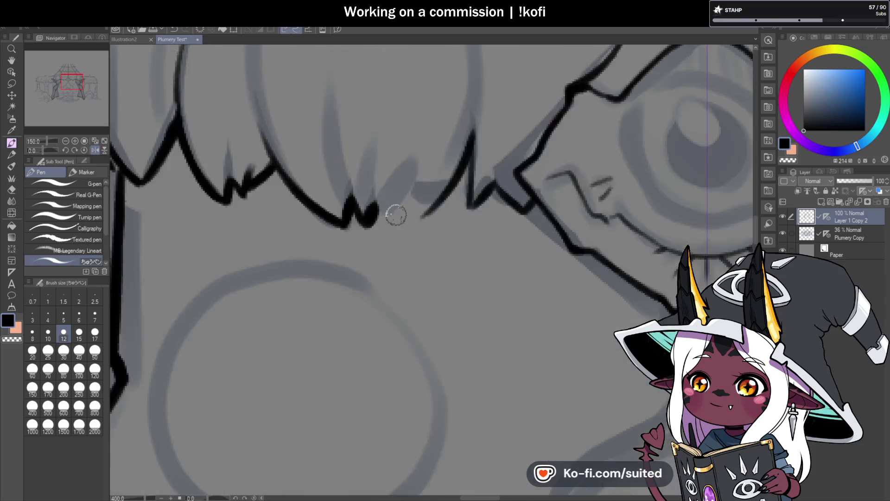
{"action": "mouse_move", "coordinate": [374, 175]}
{"action": "left_mouse_down"}
{"action": "mouse_move", "coordinate": [381, 246]}
{"action": "mouse_move", "coordinate": [471, 201]}
{"action": "left_mouse_up"}
{"action": "left_click_drag", "start_coordinate": [414, 246], "coordinate": [562, 65]}
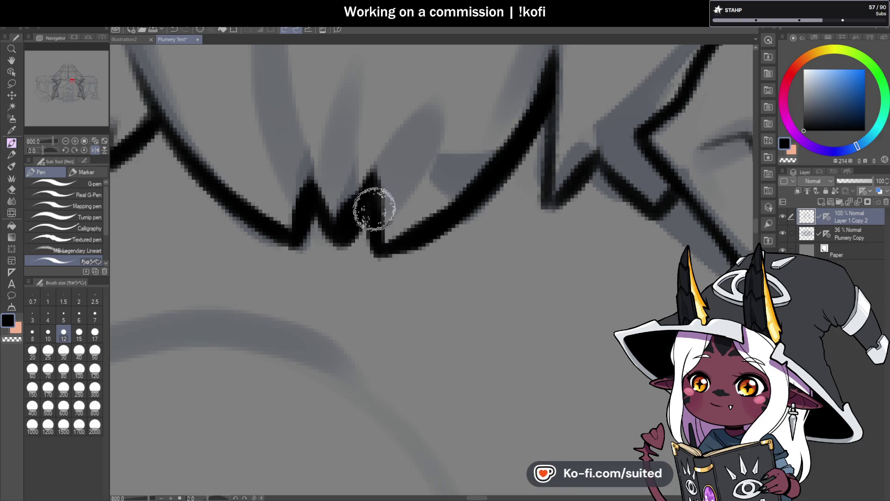
{"action": "mouse_move", "coordinate": [552, 88]}
{"action": "left_mouse_down"}
{"action": "mouse_move", "coordinate": [541, 199]}
{"action": "mouse_move", "coordinate": [548, 208]}
{"action": "left_mouse_up"}
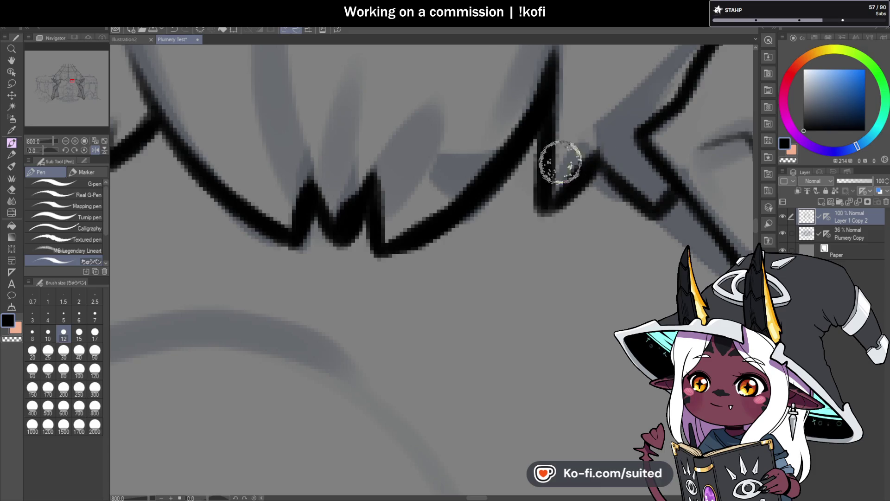
- Bolden the diagonal leading to the eye emblem and its upper-left diagonal
{"action": "scroll", "coordinate": [566, 161], "scroll_direction": "down", "scroll_amount": 5}
{"action": "scroll", "coordinate": [399, 175], "scroll_direction": "up", "scroll_amount": 5}
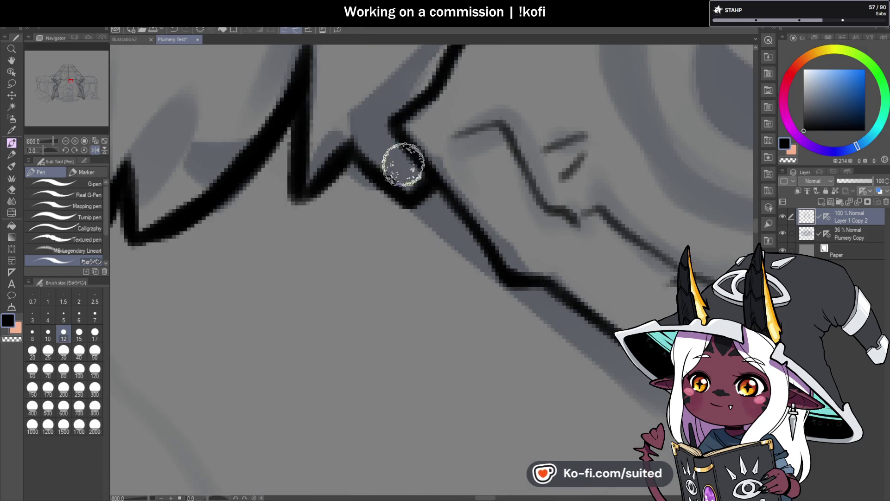
{"action": "scroll", "coordinate": [409, 169], "scroll_direction": "down", "scroll_amount": 5}
{"action": "scroll", "coordinate": [376, 153], "scroll_direction": "up", "scroll_amount": 5}
{"action": "mouse_move", "coordinate": [375, 153]}
{"action": "left_mouse_down"}
{"action": "mouse_move", "coordinate": [399, 205]}
{"action": "mouse_move", "coordinate": [470, 252]}
{"action": "left_mouse_up"}
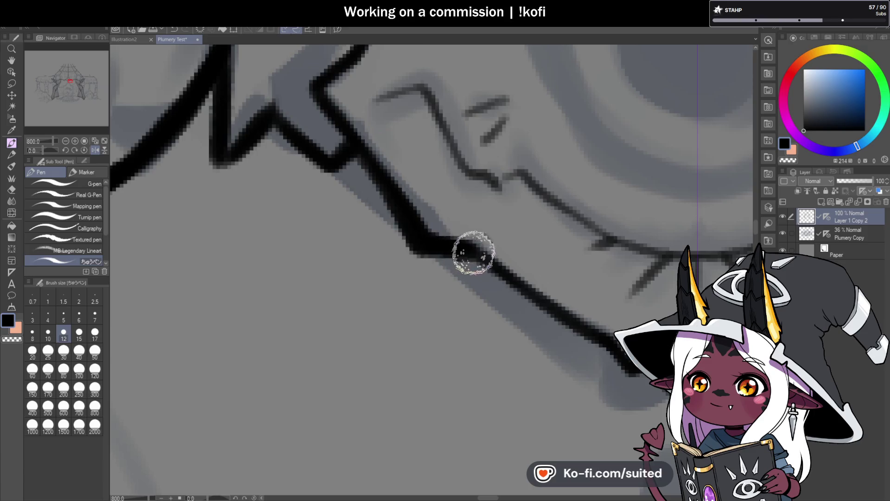
{"action": "scroll", "coordinate": [470, 251], "scroll_direction": "down", "scroll_amount": 5}
{"action": "scroll", "coordinate": [375, 181], "scroll_direction": "up", "scroll_amount": 5}
{"action": "mouse_move", "coordinate": [230, 105]}
{"action": "left_mouse_down"}
{"action": "mouse_move", "coordinate": [349, 203]}
{"action": "mouse_move", "coordinate": [365, 201]}
{"action": "mouse_move", "coordinate": [460, 288]}
{"action": "left_mouse_up"}
{"action": "scroll", "coordinate": [462, 321], "scroll_direction": "down", "scroll_amount": 5}
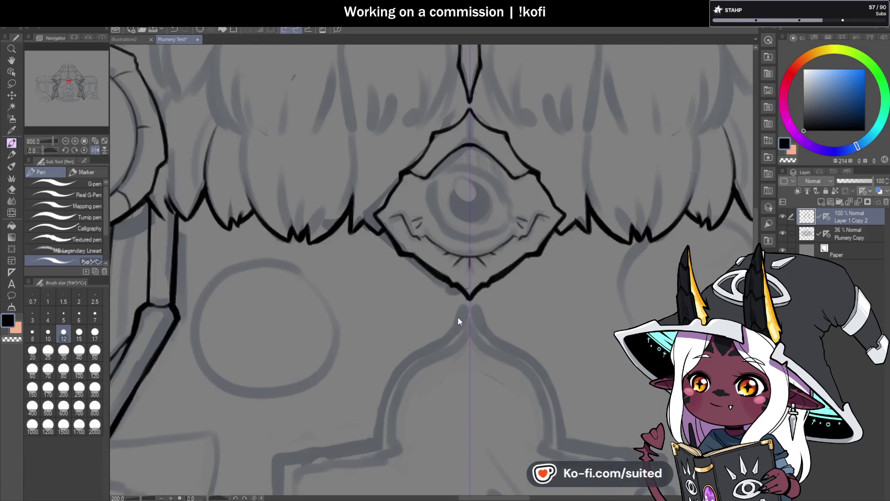
{"action": "scroll", "coordinate": [383, 230], "scroll_direction": "up", "scroll_amount": 2}
- Ink the line below the eye's left corner and mirror bold top diagonals with symmetry
{"action": "mouse_move", "coordinate": [383, 230]}
{"action": "left_mouse_down"}
{"action": "mouse_move", "coordinate": [382, 213]}
{"action": "mouse_move", "coordinate": [461, 109]}
{"action": "mouse_move", "coordinate": [394, 200]}
{"action": "left_mouse_up"}
{"action": "scroll", "coordinate": [461, 108], "scroll_direction": "down", "scroll_amount": 4}
{"action": "scroll", "coordinate": [441, 151], "scroll_direction": "up", "scroll_amount": 1}
{"action": "scroll", "coordinate": [441, 151], "scroll_direction": "up", "scroll_amount": 3}
{"action": "left_click_drag", "start_coordinate": [459, 131], "coordinate": [533, 81]}
{"action": "scroll", "coordinate": [459, 195], "scroll_direction": "down", "scroll_amount": 6}
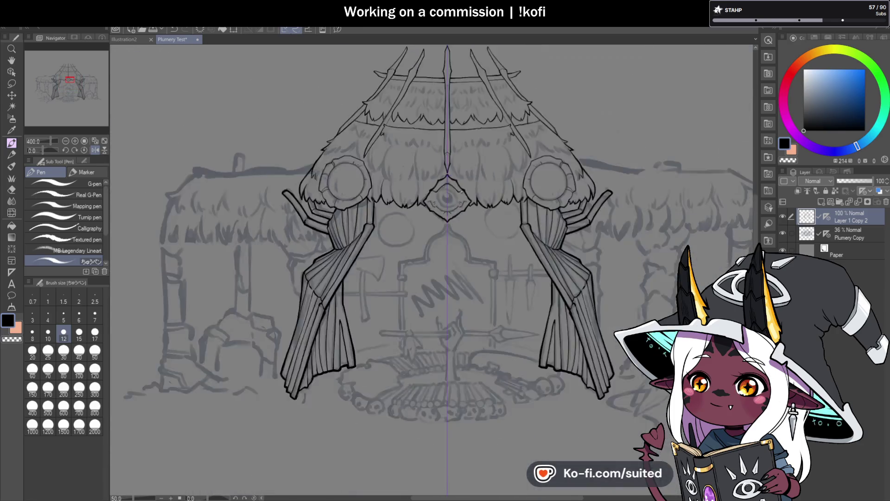
{"action": "scroll", "coordinate": [459, 196], "scroll_direction": "down", "scroll_amount": 1}
- Check the lineart against the Plumery Copy sketch, then ink the medallion frame's top edge
{"action": "left_click", "coordinate": [783, 234]}
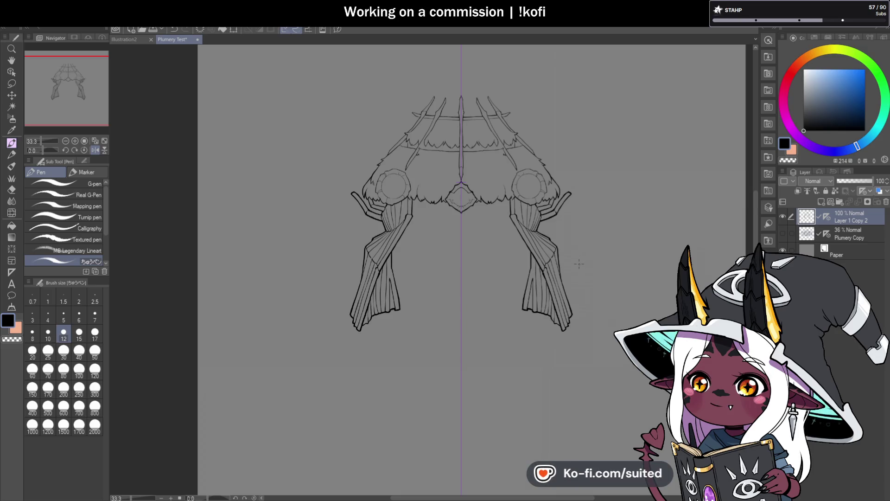
{"action": "left_click", "coordinate": [783, 234]}
{"action": "scroll", "coordinate": [376, 224], "scroll_direction": "up", "scroll_amount": 8}
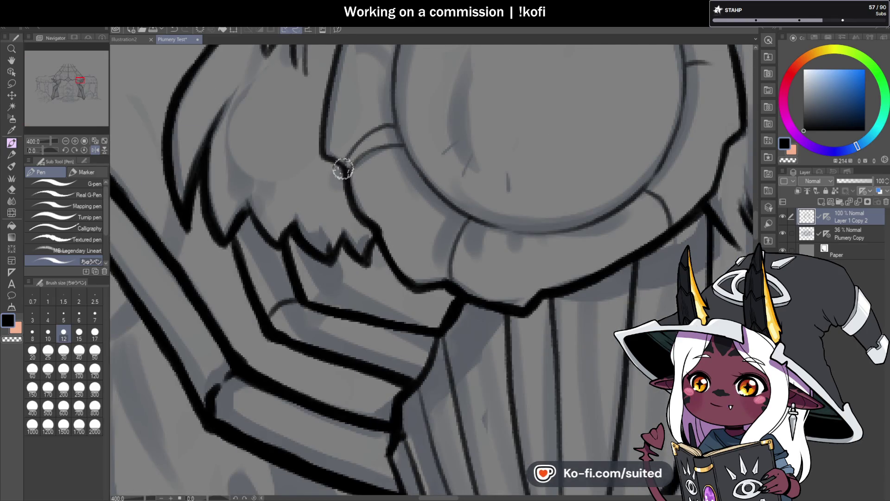
{"action": "scroll", "coordinate": [355, 246], "scroll_direction": "up", "scroll_amount": 3}
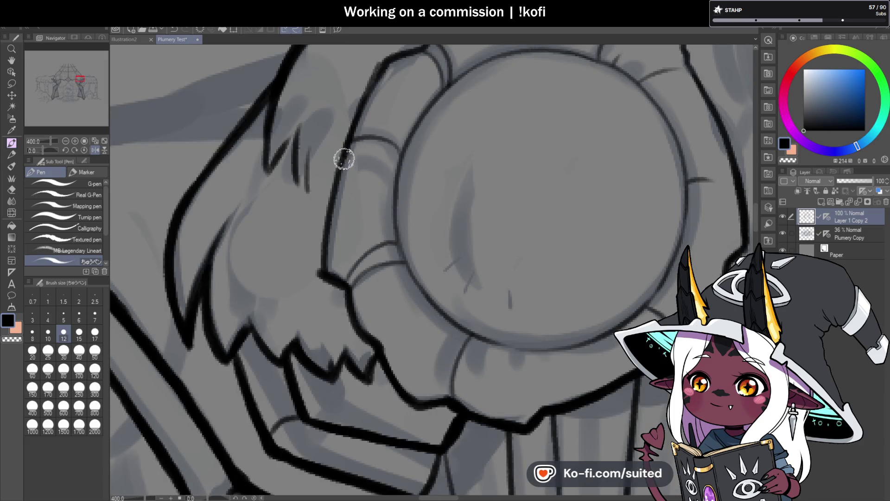
{"action": "scroll", "coordinate": [318, 258], "scroll_direction": "down", "scroll_amount": 3}
{"action": "scroll", "coordinate": [342, 209], "scroll_direction": "up", "scroll_amount": 3}
{"action": "mouse_move", "coordinate": [349, 194]}
{"action": "left_mouse_down"}
{"action": "mouse_move", "coordinate": [387, 177]}
{"action": "mouse_move", "coordinate": [403, 149]}
{"action": "mouse_move", "coordinate": [491, 123]}
{"action": "left_mouse_up"}
- Thicken the medallion frame's side and lower edges and extend the edge upward
{"action": "scroll", "coordinate": [292, 162], "scroll_direction": "down", "scroll_amount": 2}
{"action": "scroll", "coordinate": [292, 163], "scroll_direction": "down", "scroll_amount": 2}
{"action": "scroll", "coordinate": [459, 269], "scroll_direction": "up", "scroll_amount": 2}
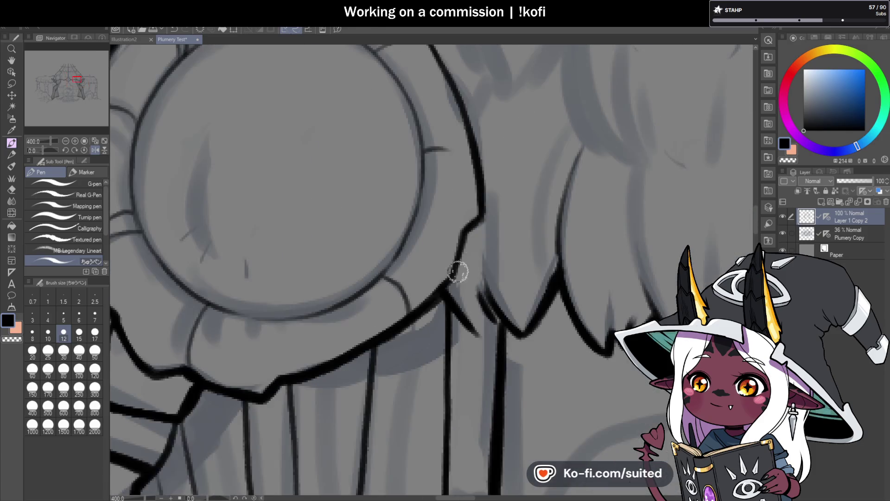
{"action": "left_click_drag", "start_coordinate": [441, 288], "coordinate": [487, 215]}
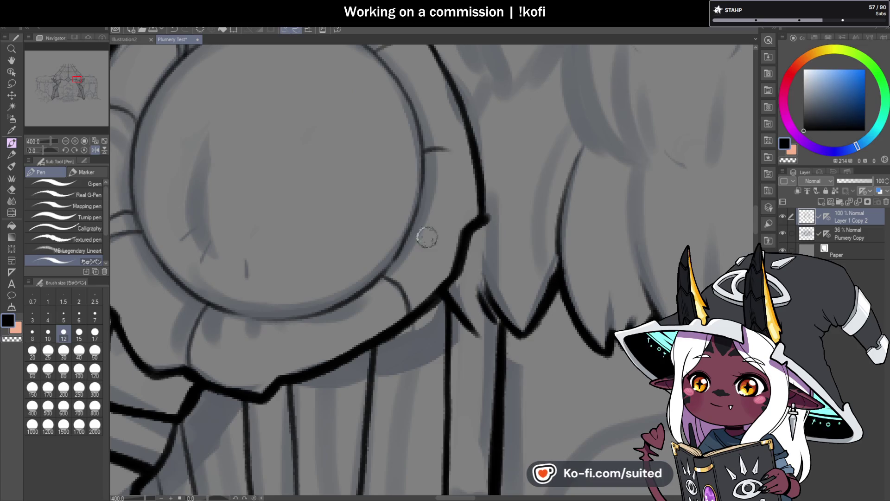
{"action": "scroll", "coordinate": [434, 235], "scroll_direction": "down", "scroll_amount": 2}
{"action": "scroll", "coordinate": [403, 159], "scroll_direction": "up", "scroll_amount": 2}
{"action": "left_click_drag", "start_coordinate": [425, 203], "coordinate": [456, 334]}
{"action": "mouse_move", "coordinate": [416, 185]}
{"action": "left_mouse_down"}
{"action": "mouse_move", "coordinate": [391, 143]}
{"action": "mouse_move", "coordinate": [392, 123]}
{"action": "left_mouse_up"}
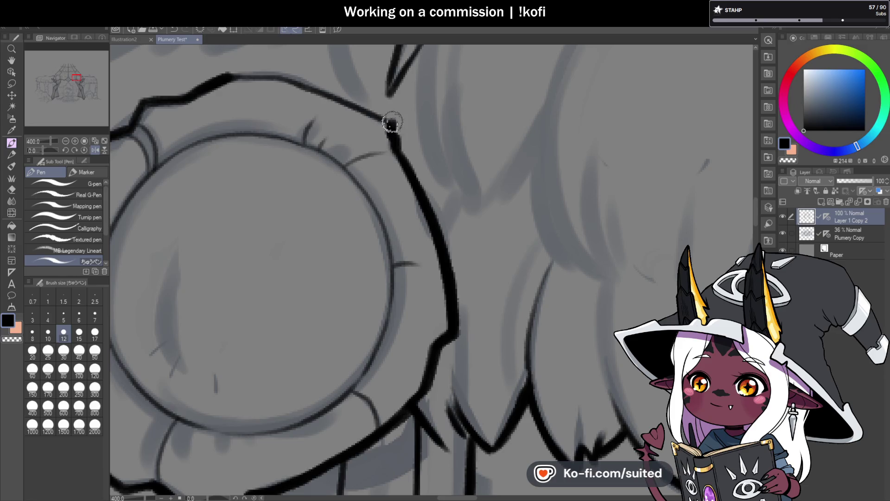
{"action": "scroll", "coordinate": [392, 123], "scroll_direction": "down", "scroll_amount": 3}
- On a rotated canvas, thicken the medallion ring's outer-left edge, then reset the rotation
{"action": "left_click_drag", "start_coordinate": [352, 194], "coordinate": [303, 253], "text": "shift"}
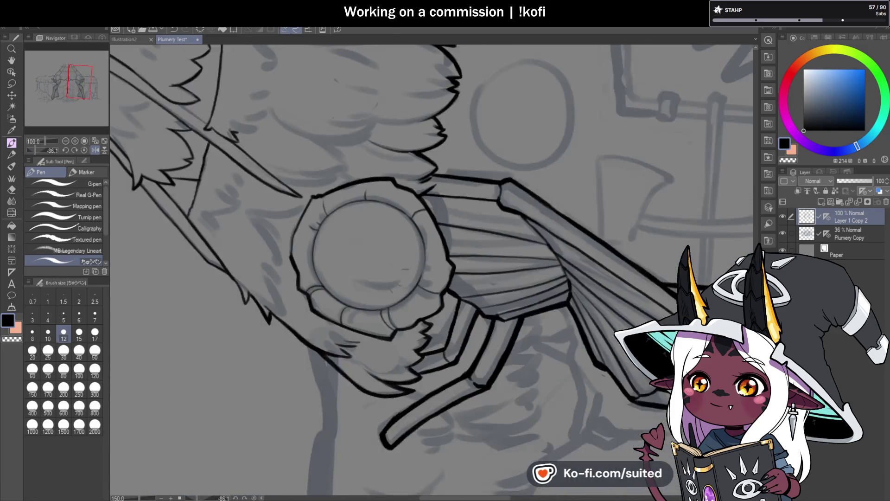
{"action": "scroll", "coordinate": [304, 253], "scroll_direction": "up", "scroll_amount": 4}
{"action": "mouse_move", "coordinate": [313, 185]}
{"action": "left_mouse_down"}
{"action": "mouse_move", "coordinate": [268, 292]}
{"action": "mouse_move", "coordinate": [267, 349]}
{"action": "left_mouse_up"}
{"action": "left_click", "coordinate": [84, 150]}
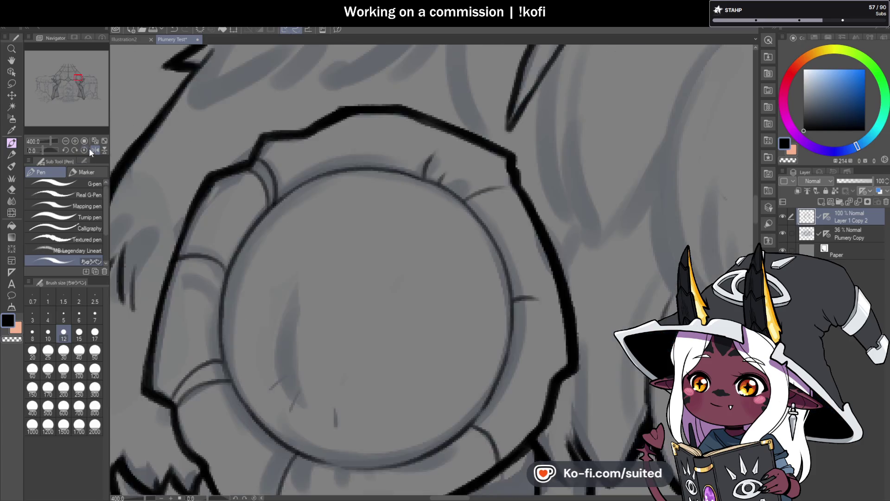
{"action": "scroll", "coordinate": [543, 191], "scroll_direction": "down", "scroll_amount": 6}
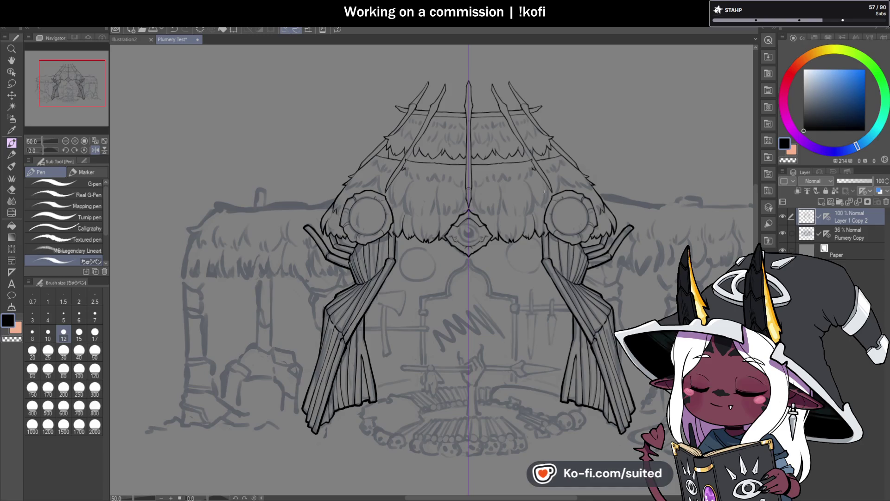
- Review the lineart without the sketch, then ink and thicken the hooked feather edge
{"action": "left_click", "coordinate": [783, 233]}
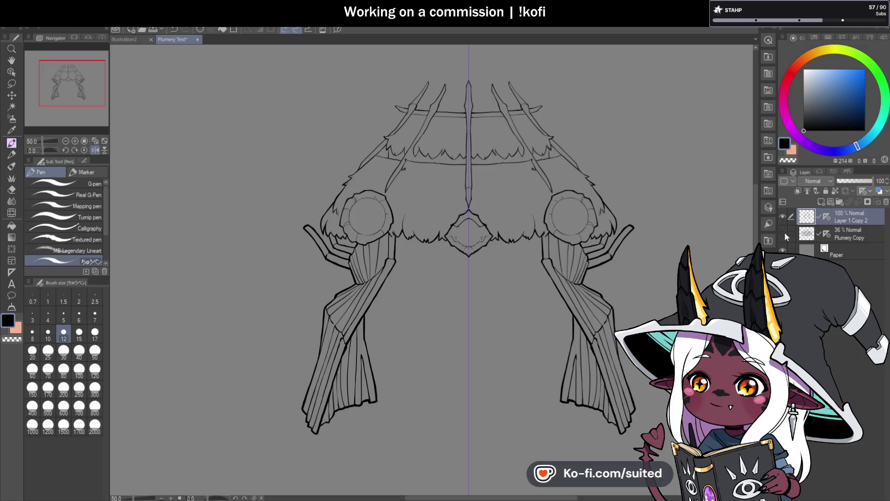
{"action": "left_click", "coordinate": [783, 233]}
{"action": "scroll", "coordinate": [344, 179], "scroll_direction": "up", "scroll_amount": 8}
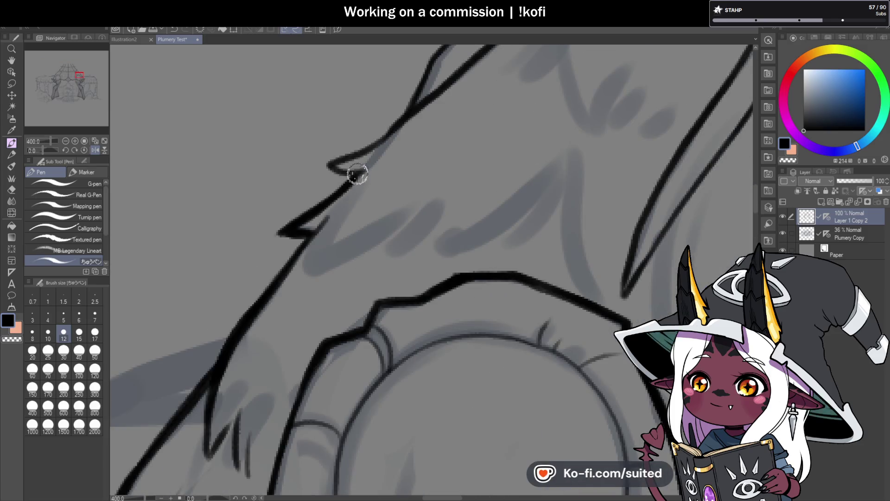
{"action": "left_click_drag", "start_coordinate": [328, 167], "coordinate": [385, 130]}
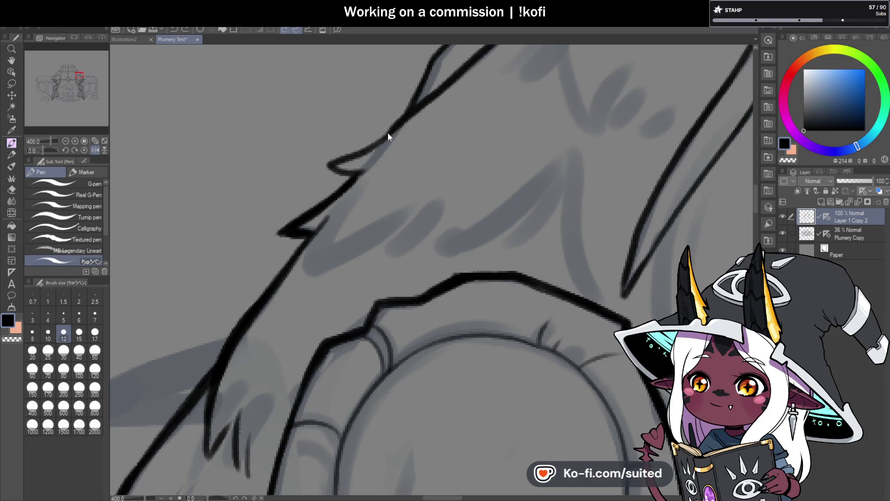
{"action": "scroll", "coordinate": [303, 240], "scroll_direction": "up", "scroll_amount": 5}
{"action": "scroll", "coordinate": [303, 239], "scroll_direction": "right", "scroll_amount": 4}
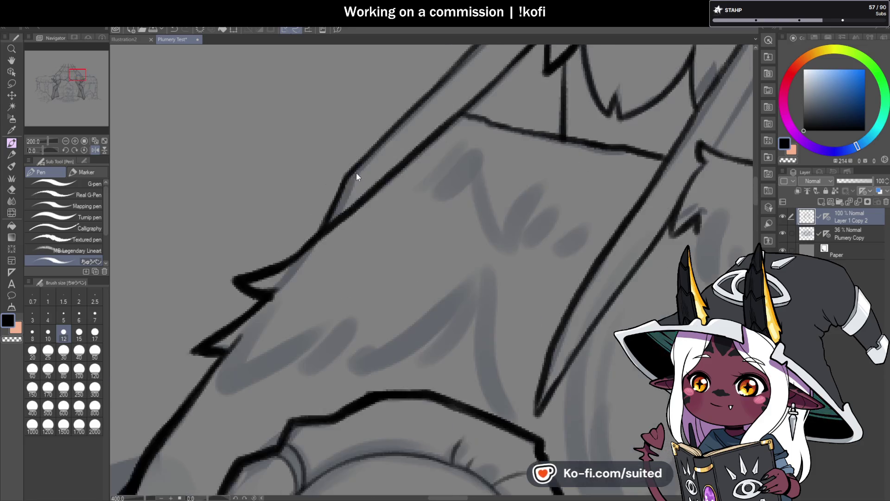
{"action": "left_click_drag", "start_coordinate": [302, 251], "coordinate": [328, 210]}
{"action": "key", "text": "ctrl+z"}
{"action": "left_click_drag", "start_coordinate": [314, 234], "coordinate": [344, 178]}
- Redraw the blade edge as one thick line and thicken the vertical line
{"action": "scroll", "coordinate": [337, 200], "scroll_direction": "down", "scroll_amount": 3}
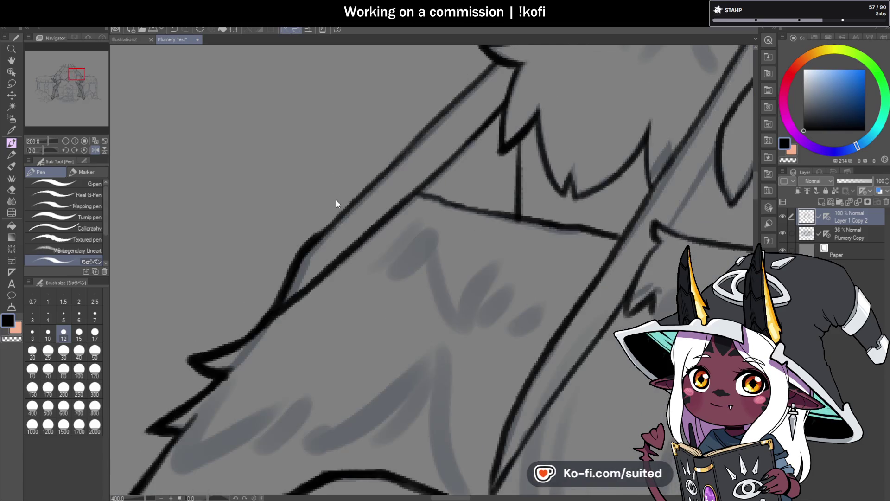
{"action": "left_click_drag", "start_coordinate": [322, 227], "coordinate": [413, 149]}
{"action": "key", "text": "ctrl+z"}
{"action": "left_click_drag", "start_coordinate": [299, 253], "coordinate": [500, 51]}
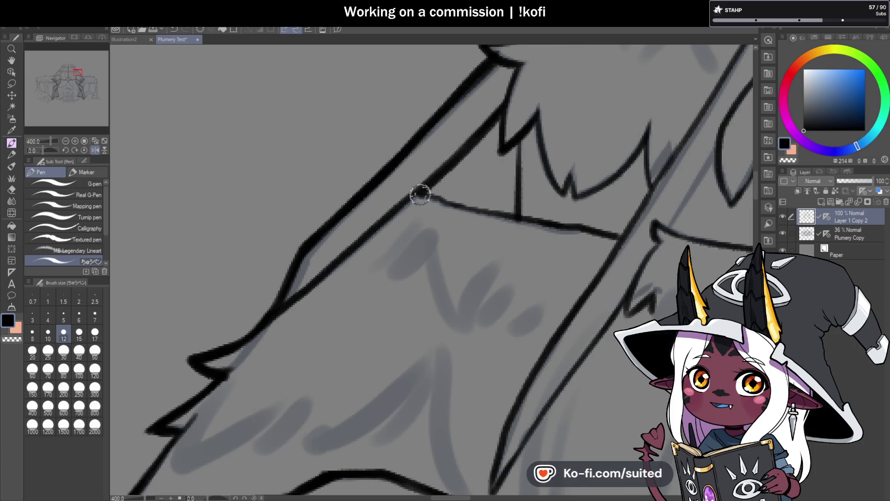
{"action": "left_click_drag", "start_coordinate": [512, 137], "coordinate": [514, 218]}
- On a tilted, magnified view, re-ink the thatch edge with short strokes
{"action": "key", "text": "ctrl+minus"}
{"action": "key", "text": "ctrl+minus"}
{"action": "key", "text": "ctrl+minus"}
{"action": "left_click_drag", "start_coordinate": [43, 151], "coordinate": [45, 150]}
{"action": "key", "text": "ctrl+plus"}
{"action": "key", "text": "ctrl+plus"}
{"action": "key", "text": "ctrl+plus"}
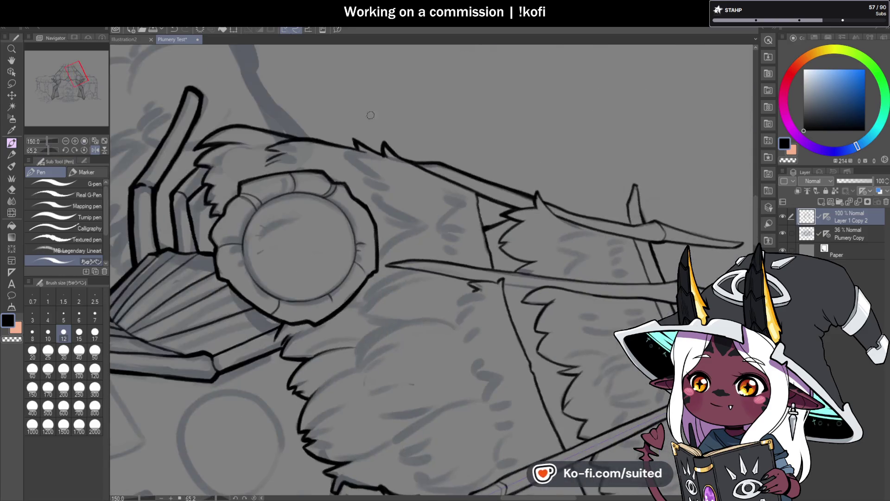
{"action": "left_click_drag", "start_coordinate": [472, 197], "coordinate": [491, 273]}
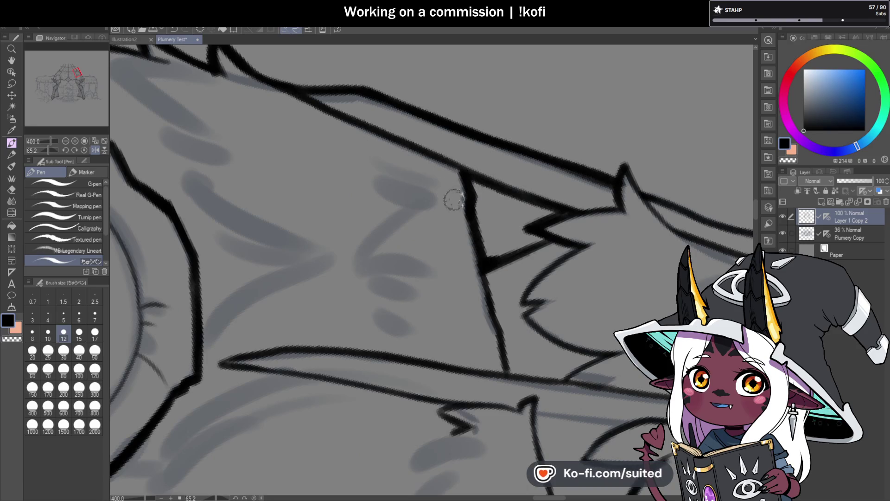
{"action": "key", "text": "ctrl+@"}
- Join the feather tip to the upper curve and thicken the thin upper feather edge
{"action": "key", "text": "ctrl+minus"}
{"action": "key", "text": "ctrl+plus"}
{"action": "key", "text": "ctrl+plus"}
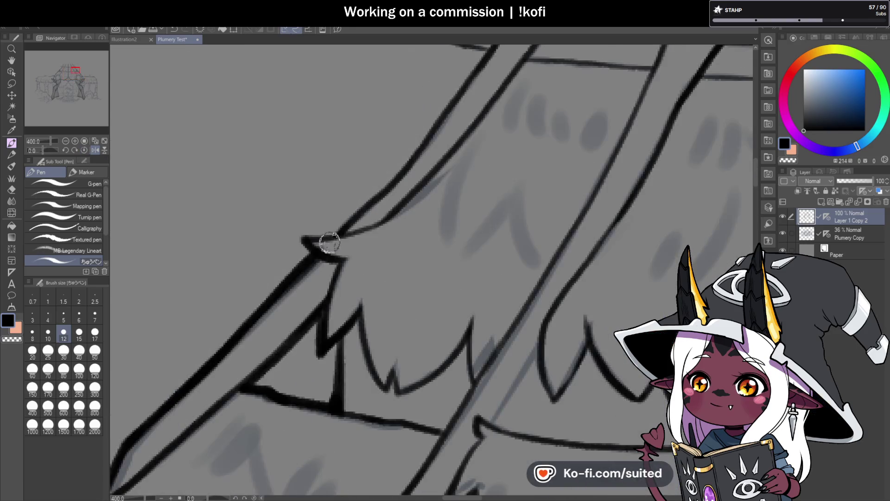
{"action": "left_click_drag", "start_coordinate": [315, 239], "coordinate": [339, 228]}
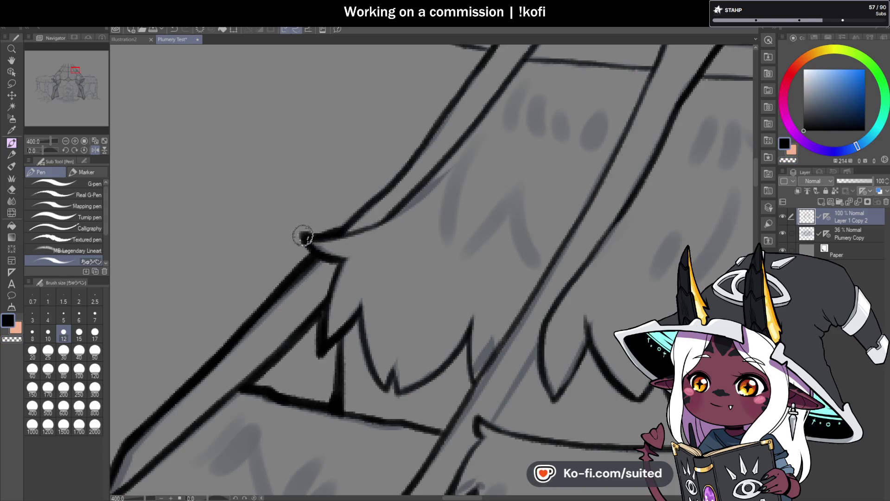
{"action": "key", "text": "ctrl+minus"}
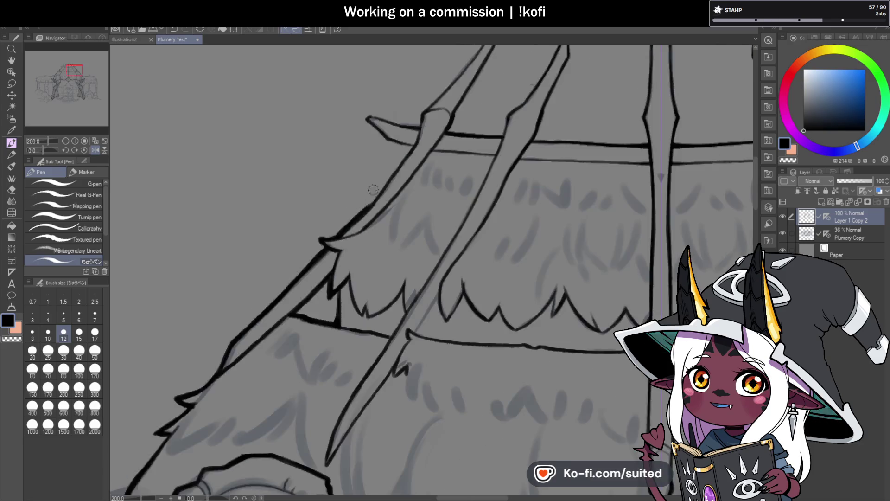
{"action": "key", "text": "ctrl+plus"}
{"action": "mouse_move", "coordinate": [302, 284]}
{"action": "left_mouse_down"}
{"action": "mouse_move", "coordinate": [421, 141]}
{"action": "mouse_move", "coordinate": [402, 163]}
{"action": "left_mouse_up"}
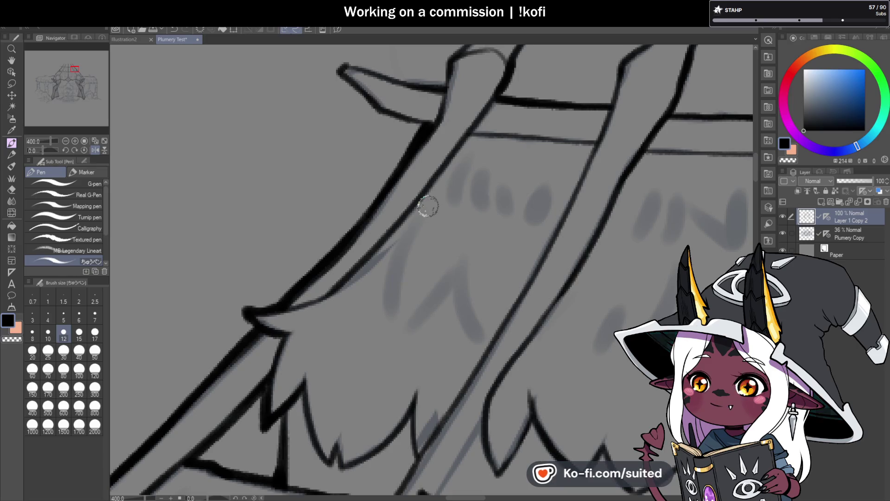
{"action": "scroll", "coordinate": [421, 232], "scroll_direction": "down", "scroll_amount": 2}
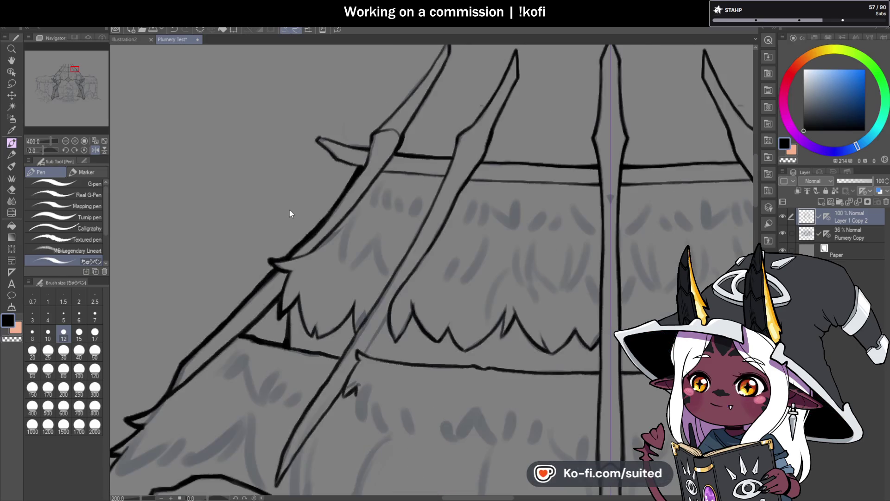
- With the canvas tilted, ink the side spike and darken its right edge
{"action": "left_click_drag", "start_coordinate": [44, 152], "coordinate": [52, 149]}
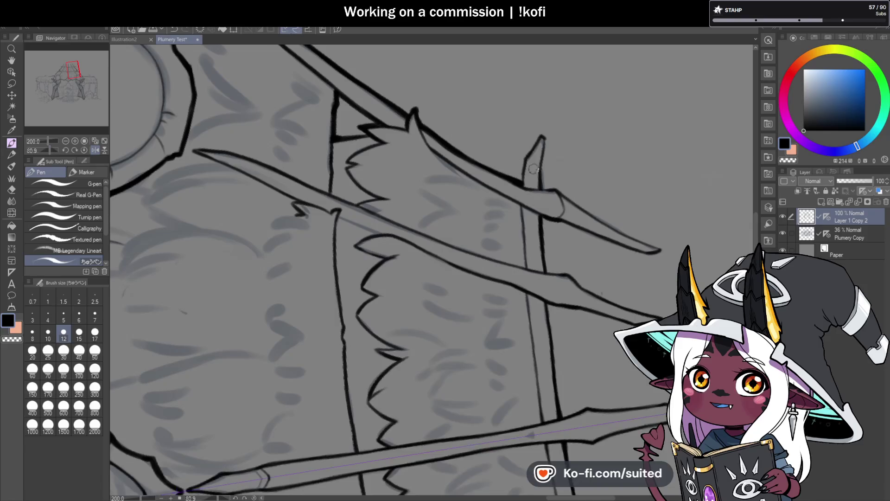
{"action": "scroll", "coordinate": [504, 149], "scroll_direction": "up", "scroll_amount": 4}
{"action": "mouse_move", "coordinate": [494, 242]}
{"action": "left_mouse_down"}
{"action": "mouse_move", "coordinate": [500, 135]}
{"action": "mouse_move", "coordinate": [512, 122]}
{"action": "left_mouse_up"}
{"action": "scroll", "coordinate": [461, 183], "scroll_direction": "down", "scroll_amount": 4}
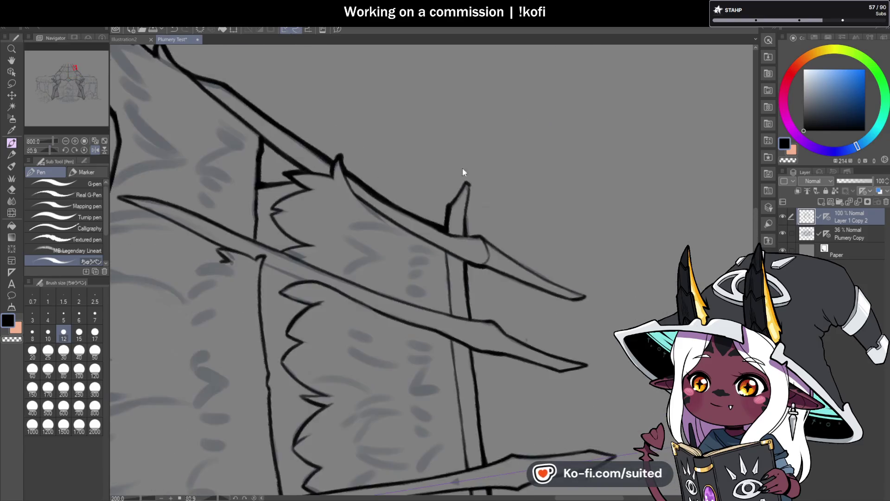
{"action": "scroll", "coordinate": [441, 214], "scroll_direction": "up", "scroll_amount": 2}
{"action": "scroll", "coordinate": [471, 183], "scroll_direction": "down", "scroll_amount": 2}
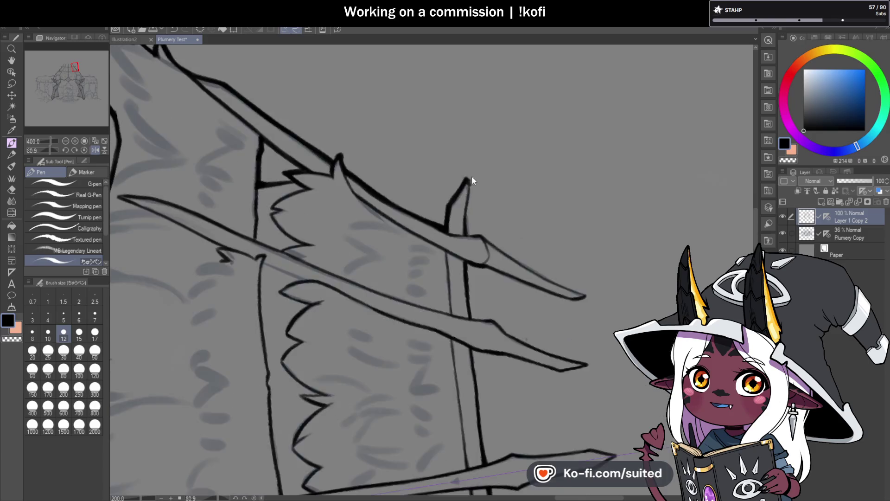
{"action": "scroll", "coordinate": [463, 171], "scroll_direction": "up", "scroll_amount": 4}
{"action": "left_click_drag", "start_coordinate": [437, 116], "coordinate": [421, 332]}
{"action": "left_click", "coordinate": [84, 150]}
- Thicken the spike's outer left edge up to its tip and its inner right edge
{"action": "scroll", "coordinate": [340, 246], "scroll_direction": "down", "scroll_amount": 2}
{"action": "scroll", "coordinate": [284, 215], "scroll_direction": "up", "scroll_amount": 2}
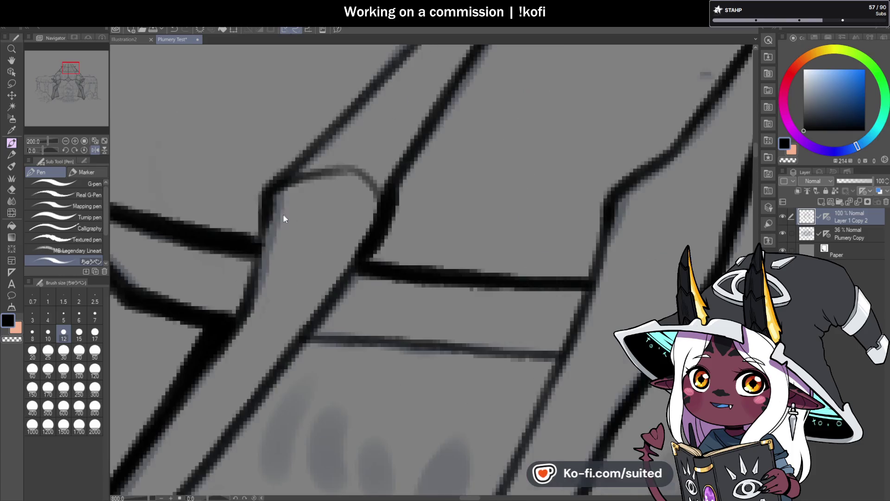
{"action": "scroll", "coordinate": [323, 168], "scroll_direction": "down", "scroll_amount": 2}
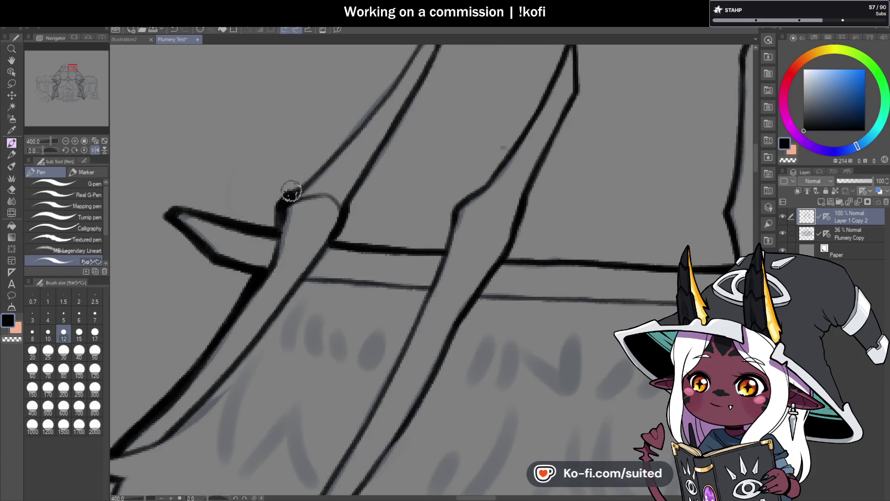
{"action": "scroll", "coordinate": [292, 209], "scroll_direction": "down", "scroll_amount": 2}
{"action": "scroll", "coordinate": [308, 182], "scroll_direction": "up", "scroll_amount": 2}
{"action": "left_click_drag", "start_coordinate": [276, 225], "coordinate": [363, 103]}
{"action": "left_click_drag", "start_coordinate": [322, 175], "coordinate": [389, 81]}
{"action": "mouse_move", "coordinate": [315, 184]}
{"action": "left_mouse_down"}
{"action": "mouse_move", "coordinate": [399, 64]}
{"action": "mouse_move", "coordinate": [395, 114]}
{"action": "left_mouse_up"}
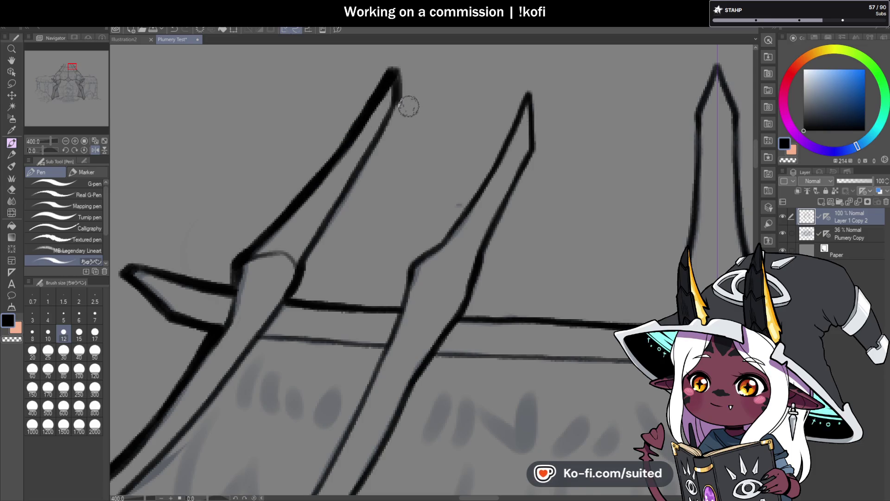
{"action": "scroll", "coordinate": [397, 116], "scroll_direction": "down", "scroll_amount": 2}
{"action": "scroll", "coordinate": [397, 116], "scroll_direction": "up", "scroll_amount": 2}
{"action": "left_click_drag", "start_coordinate": [404, 67], "coordinate": [301, 240]}
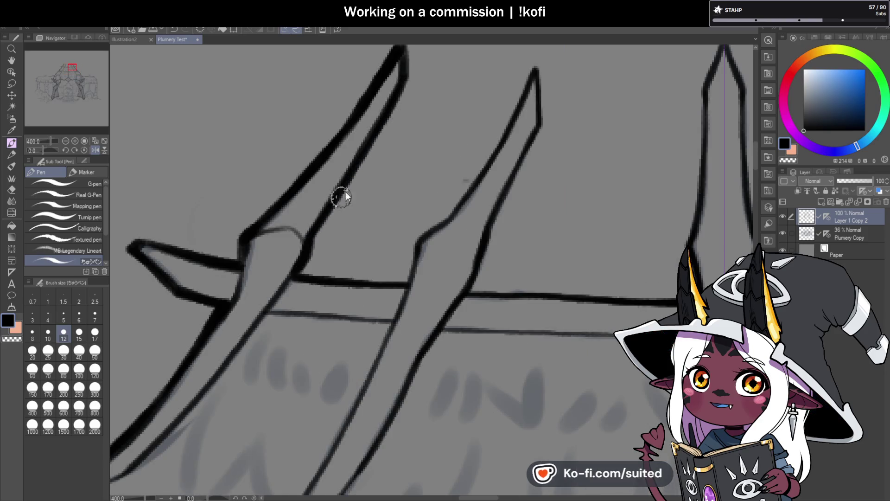
- Extend the line end up to the spike tip with thick strokes along its left edge
{"action": "scroll", "coordinate": [342, 194], "scroll_direction": "down", "scroll_amount": 3}
{"action": "scroll", "coordinate": [358, 165], "scroll_direction": "up", "scroll_amount": 3}
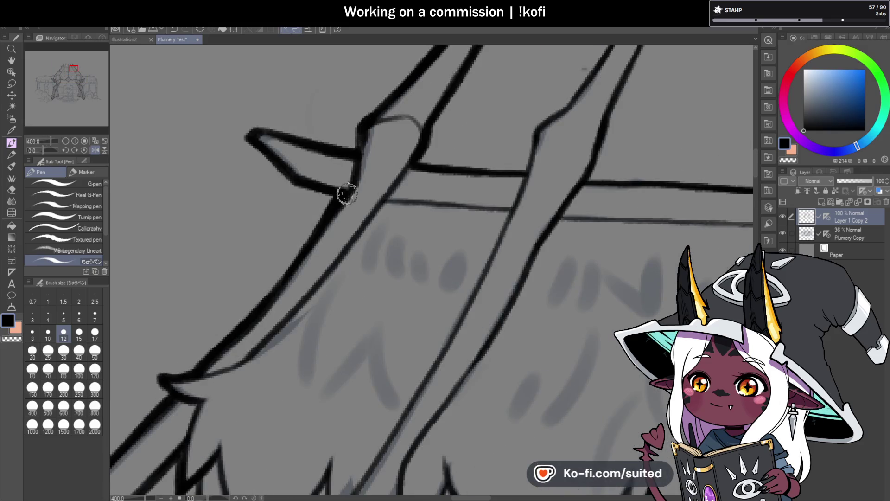
{"action": "left_click", "coordinate": [42, 151]}
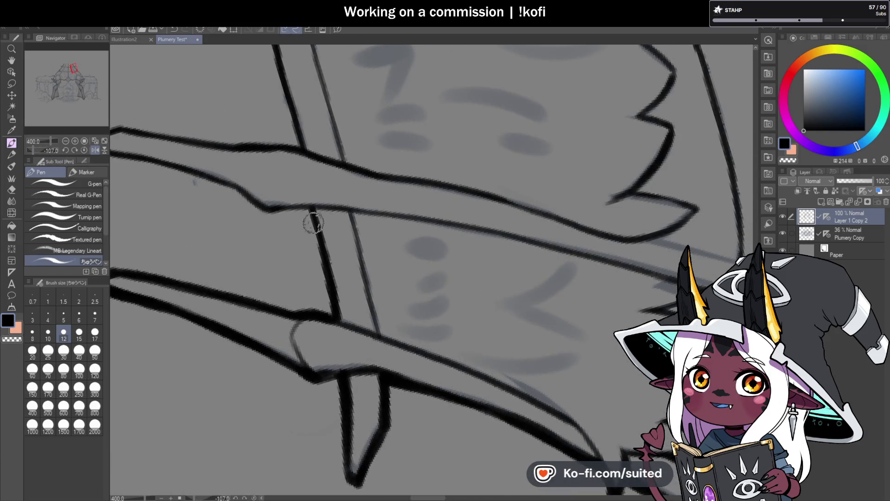
{"action": "left_click", "coordinate": [84, 149]}
{"action": "scroll", "coordinate": [363, 234], "scroll_direction": "down", "scroll_amount": 2}
{"action": "scroll", "coordinate": [363, 234], "scroll_direction": "up", "scroll_amount": 2}
{"action": "mouse_move", "coordinate": [358, 251]}
{"action": "left_mouse_down"}
{"action": "mouse_move", "coordinate": [388, 193]}
{"action": "mouse_move", "coordinate": [429, 157]}
{"action": "left_mouse_up"}
{"action": "scroll", "coordinate": [429, 158], "scroll_direction": "down", "scroll_amount": 2}
{"action": "scroll", "coordinate": [376, 206], "scroll_direction": "up", "scroll_amount": 2}
{"action": "left_click_drag", "start_coordinate": [376, 206], "coordinate": [434, 106]}
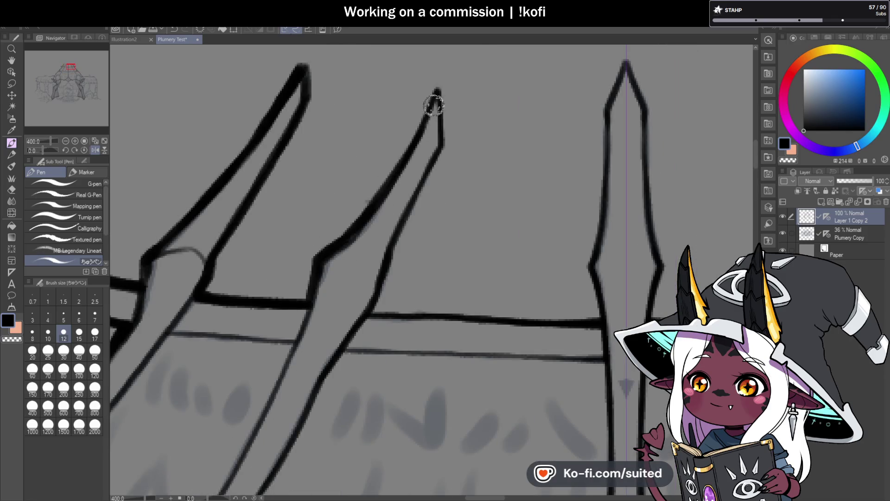
{"action": "mouse_move", "coordinate": [397, 170]}
{"action": "left_mouse_down"}
{"action": "mouse_move", "coordinate": [433, 88]}
{"action": "mouse_move", "coordinate": [440, 143]}
{"action": "mouse_move", "coordinate": [388, 261]}
{"action": "left_mouse_up"}
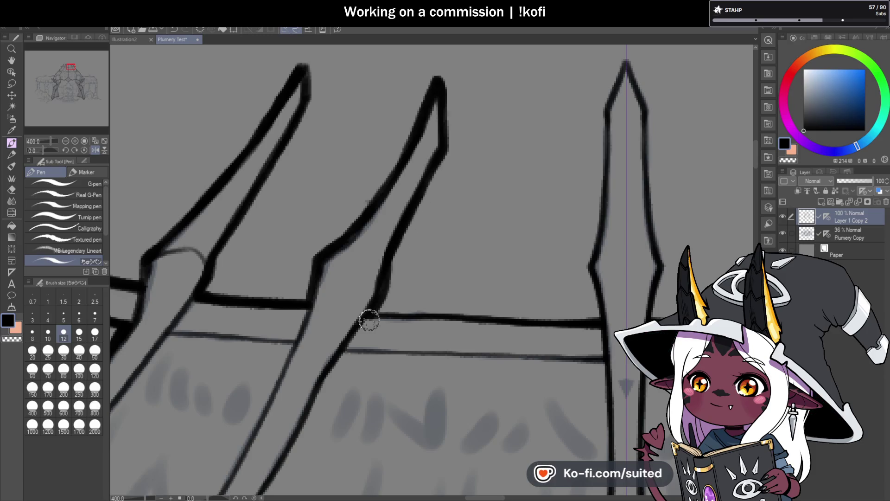
- Undo the last bold spike stroke and ink the central spike's left edge
{"action": "key", "text": "ctrl+0"}
{"action": "left_click_drag", "start_coordinate": [43, 150], "coordinate": [63, 145]}
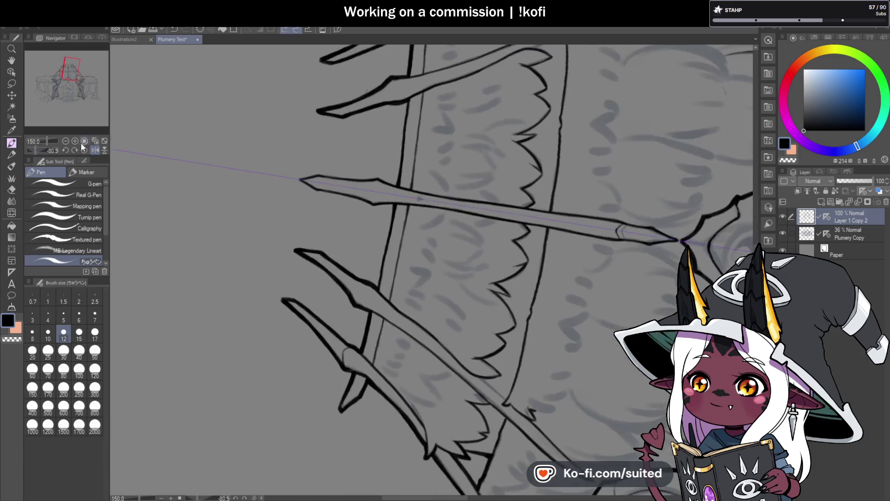
{"action": "scroll", "coordinate": [384, 228], "scroll_direction": "up", "scroll_amount": 1}
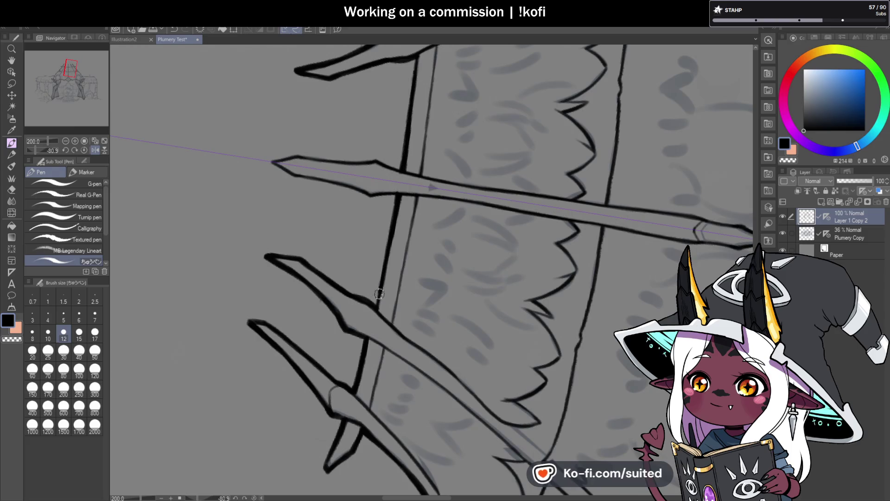
{"action": "key", "text": "ctrl+z"}
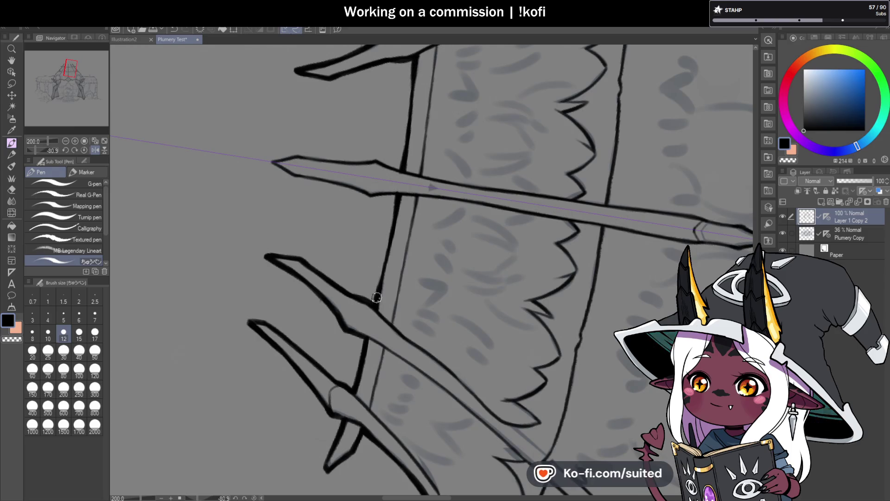
{"action": "key", "text": "ctrl+at"}
{"action": "scroll", "coordinate": [413, 218], "scroll_direction": "up", "scroll_amount": 5}
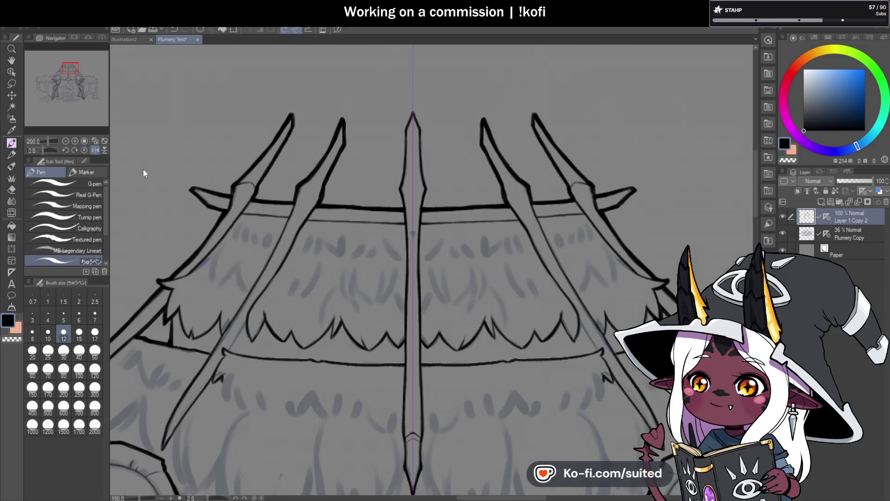
{"action": "mouse_move", "coordinate": [393, 159]}
{"action": "left_mouse_down"}
{"action": "mouse_move", "coordinate": [397, 185]}
{"action": "mouse_move", "coordinate": [403, 119]}
{"action": "left_mouse_up"}
{"action": "scroll", "coordinate": [407, 129], "scroll_direction": "down", "scroll_amount": 3}
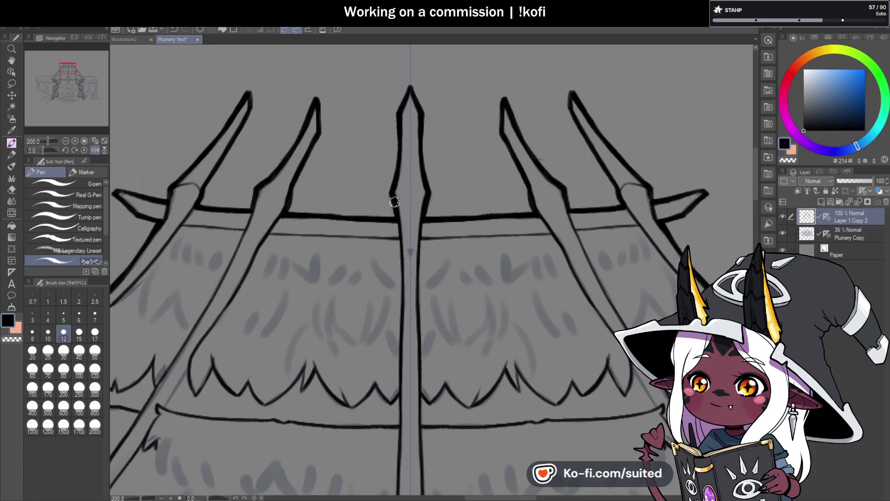
{"action": "scroll", "coordinate": [408, 174], "scroll_direction": "down", "scroll_amount": 5}
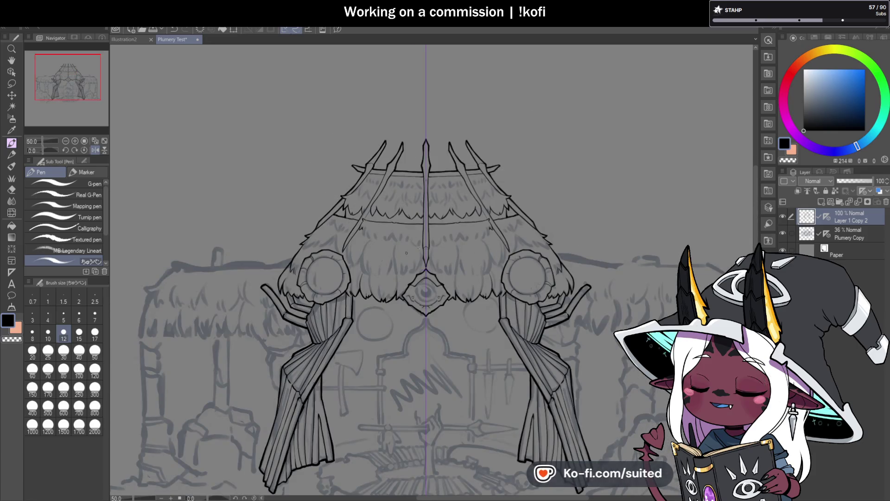
{"action": "scroll", "coordinate": [533, 222], "scroll_direction": "down", "scroll_amount": 1}
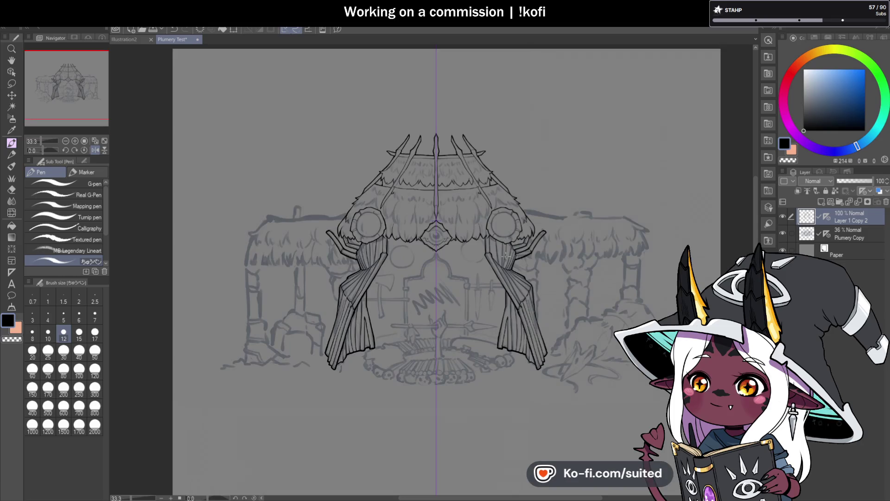
{"action": "left_click", "coordinate": [783, 233]}
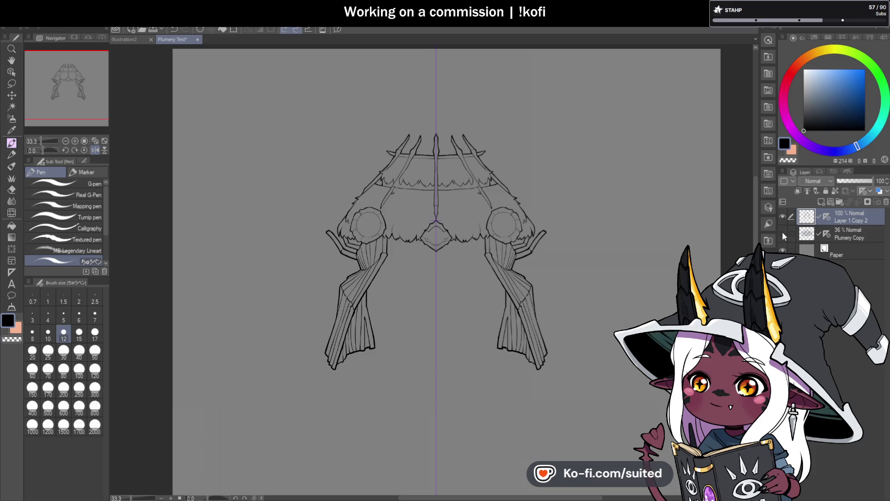
{"action": "left_click", "coordinate": [783, 233]}
{"action": "scroll", "coordinate": [489, 238], "scroll_direction": "up", "scroll_amount": 6}
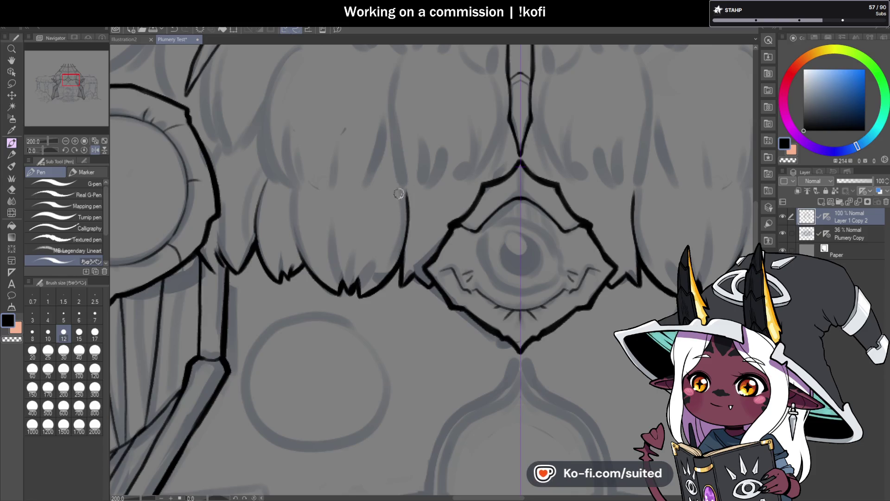
- Ink a long curved fringe line with strands beside it, undoing the last stroke
{"action": "scroll", "coordinate": [401, 189], "scroll_direction": "up", "scroll_amount": 1}
{"action": "scroll", "coordinate": [371, 287], "scroll_direction": "down", "scroll_amount": 2}
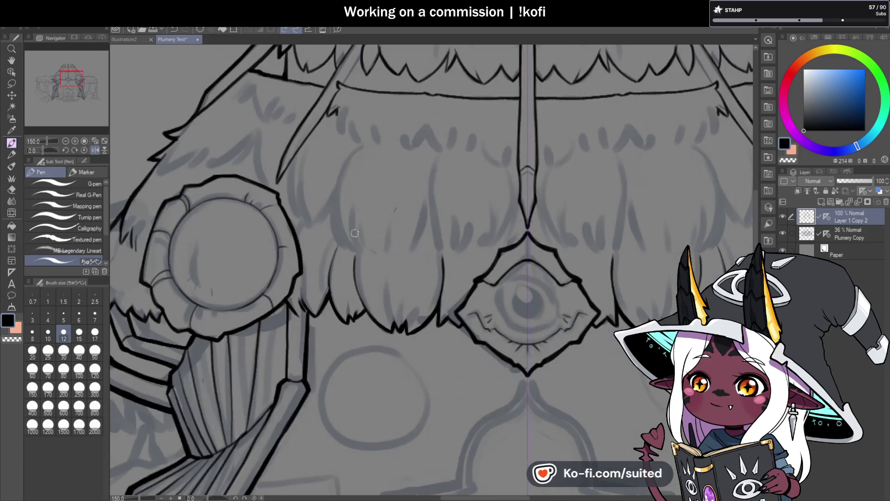
{"action": "scroll", "coordinate": [356, 239], "scroll_direction": "up", "scroll_amount": 3}
{"action": "mouse_move", "coordinate": [351, 144]}
{"action": "left_mouse_down"}
{"action": "mouse_move", "coordinate": [310, 203]}
{"action": "mouse_move", "coordinate": [339, 407]}
{"action": "left_mouse_up"}
{"action": "mouse_move", "coordinate": [304, 281]}
{"action": "left_mouse_down"}
{"action": "mouse_move", "coordinate": [324, 373]}
{"action": "mouse_move", "coordinate": [378, 419]}
{"action": "mouse_move", "coordinate": [353, 335]}
{"action": "left_mouse_up"}
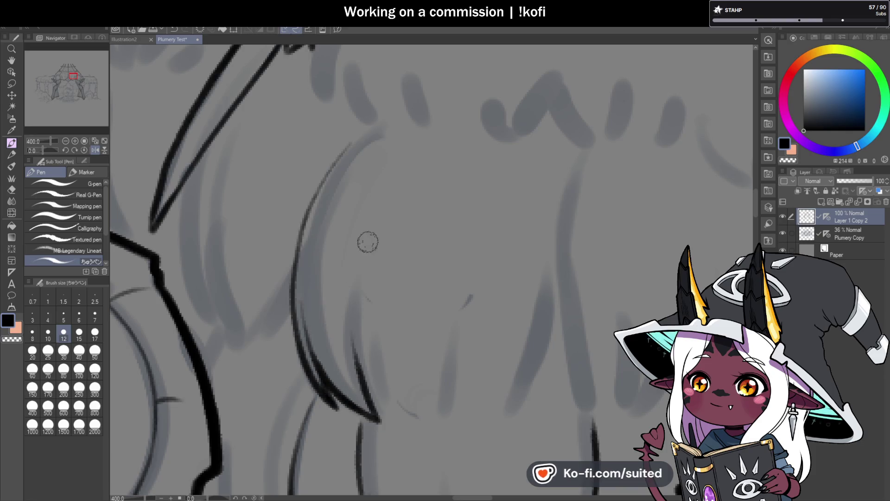
{"action": "scroll", "coordinate": [368, 245], "scroll_direction": "down", "scroll_amount": 3}
{"action": "scroll", "coordinate": [457, 269], "scroll_direction": "up", "scroll_amount": 3}
{"action": "mouse_move", "coordinate": [406, 291]}
{"action": "left_mouse_down"}
{"action": "mouse_move", "coordinate": [459, 157]}
{"action": "mouse_move", "coordinate": [443, 324]}
{"action": "mouse_move", "coordinate": [460, 364]}
{"action": "left_mouse_up"}
{"action": "scroll", "coordinate": [405, 290], "scroll_direction": "down", "scroll_amount": 3}
{"action": "scroll", "coordinate": [436, 155], "scroll_direction": "up", "scroll_amount": 3}
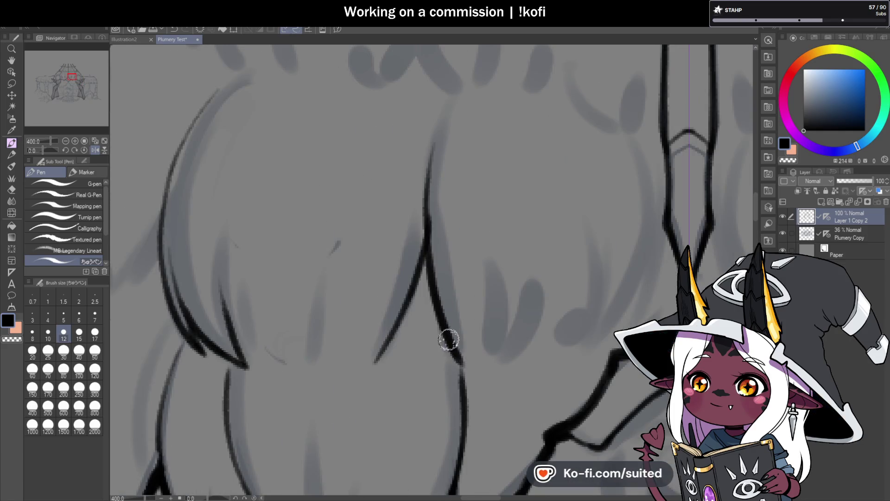
{"action": "scroll", "coordinate": [460, 357], "scroll_direction": "down", "scroll_amount": 3}
{"action": "key", "text": "ctrl+z"}
{"action": "scroll", "coordinate": [453, 270], "scroll_direction": "up", "scroll_amount": 3}
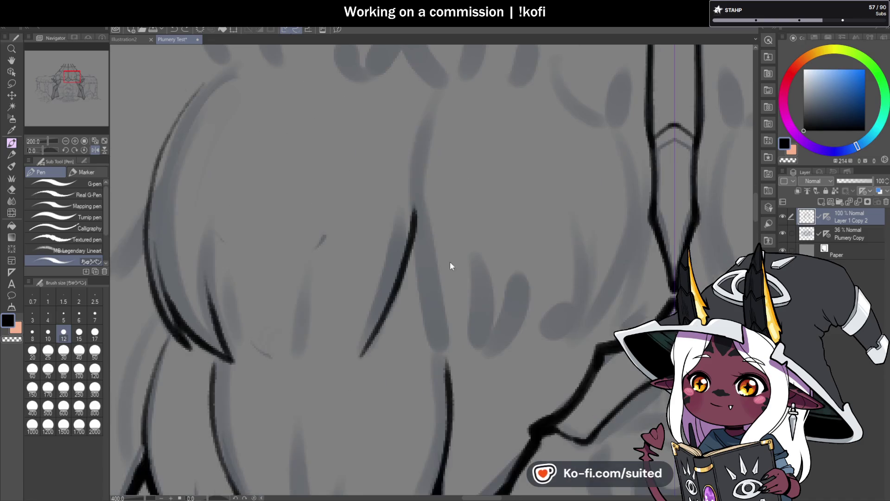
- Ink a fringe strand down the thatch, darken its lower part, and redraw a line along the fringe
{"action": "left_click_drag", "start_coordinate": [424, 121], "coordinate": [455, 350]}
{"action": "mouse_move", "coordinate": [423, 269]}
{"action": "left_mouse_down"}
{"action": "mouse_move", "coordinate": [466, 365]}
{"action": "mouse_move", "coordinate": [468, 301]}
{"action": "left_mouse_up"}
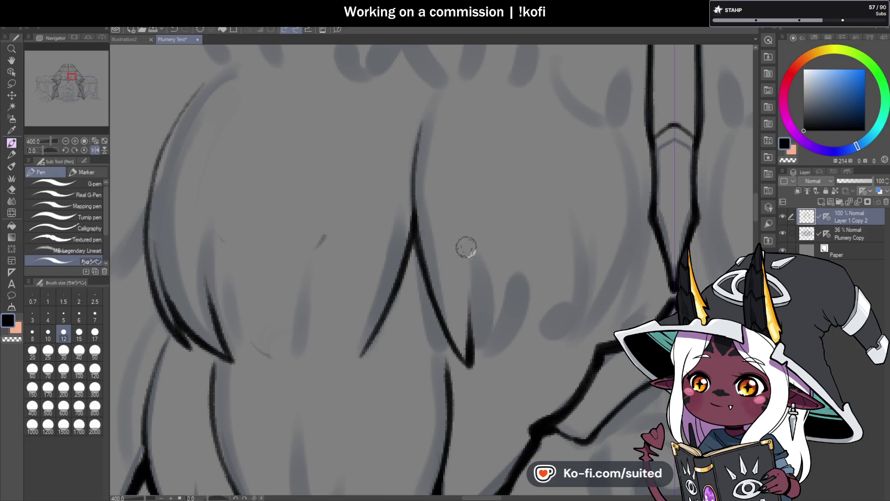
{"action": "key", "text": "ctrl+minus"}
{"action": "key", "text": "ctrl+minus"}
{"action": "key", "text": "ctrl+minus"}
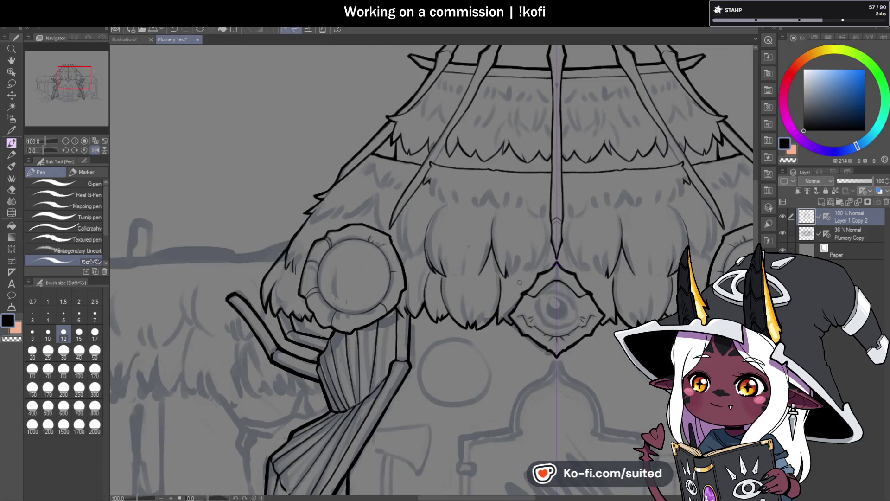
{"action": "key", "text": "ctrl+plus"}
{"action": "key", "text": "ctrl+plus"}
{"action": "key", "text": "ctrl+plus"}
{"action": "mouse_move", "coordinate": [381, 153]}
{"action": "left_mouse_down"}
{"action": "mouse_move", "coordinate": [382, 280]}
{"action": "mouse_move", "coordinate": [413, 330]}
{"action": "mouse_move", "coordinate": [392, 157]}
{"action": "left_mouse_up"}
{"action": "key", "text": "ctrl+z"}
{"action": "left_click_drag", "start_coordinate": [425, 330], "coordinate": [385, 159]}
{"action": "key", "text": "ctrl+z"}
{"action": "left_click_drag", "start_coordinate": [431, 337], "coordinate": [400, 175]}
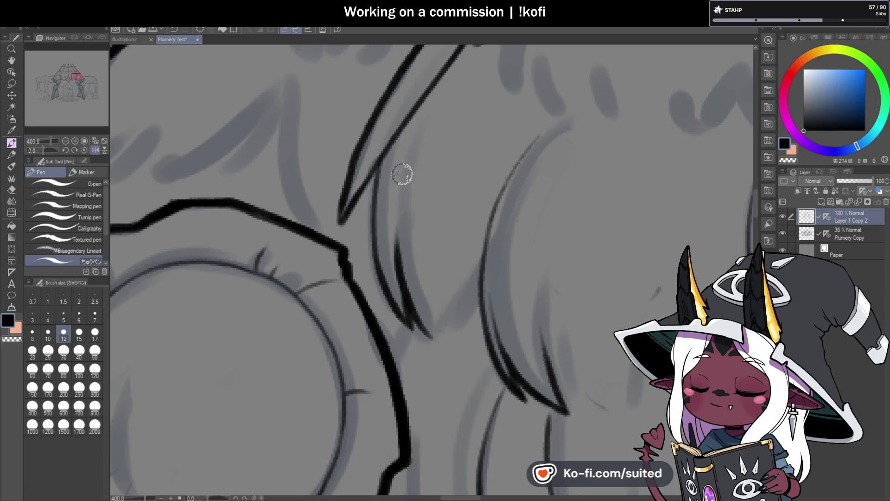
{"action": "key", "text": "ctrl+minus"}
{"action": "key", "text": "ctrl+minus"}
{"action": "key", "text": "ctrl+minus"}
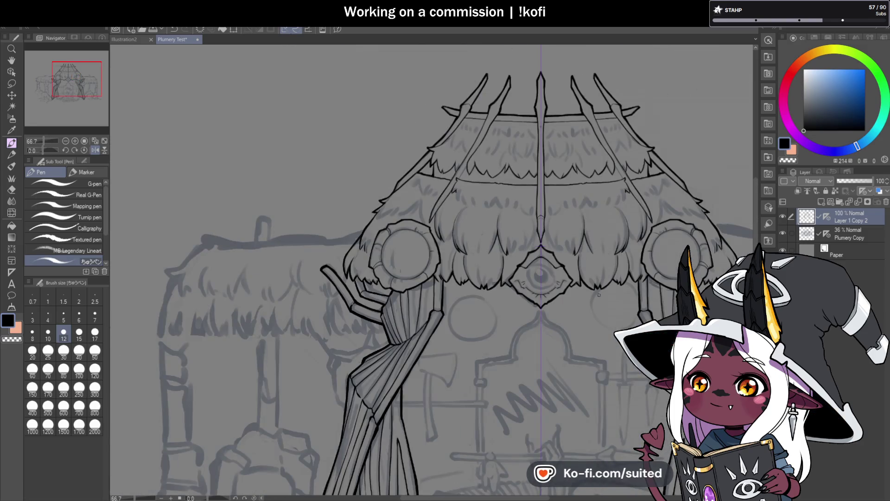
{"action": "key", "text": "ctrl+plus"}
{"action": "key", "text": "ctrl+plus"}
{"action": "key", "text": "ctrl+plus"}
- Add a short fringe stroke up close, undoing the failed strand attempts
{"action": "left_click_drag", "start_coordinate": [469, 251], "coordinate": [482, 143]}
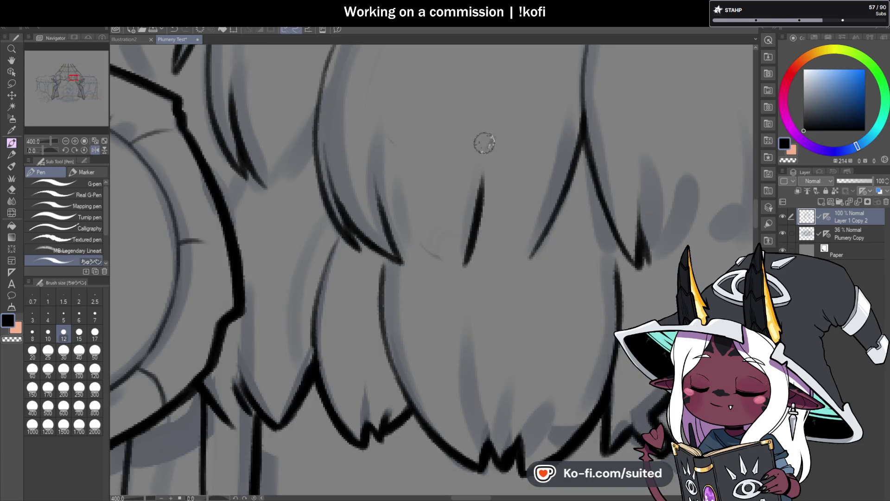
{"action": "key", "text": "ctrl+plus"}
{"action": "mouse_move", "coordinate": [481, 319]}
{"action": "left_mouse_down"}
{"action": "mouse_move", "coordinate": [471, 199]}
{"action": "mouse_move", "coordinate": [482, 324]}
{"action": "left_mouse_up"}
{"action": "key", "text": "ctrl+z"}
{"action": "key", "text": "ctrl+z"}
{"action": "mouse_move", "coordinate": [472, 236]}
{"action": "left_mouse_down"}
{"action": "mouse_move", "coordinate": [482, 325]}
{"action": "mouse_move", "coordinate": [470, 232]}
{"action": "left_mouse_up"}
{"action": "key", "text": "ctrl+z"}
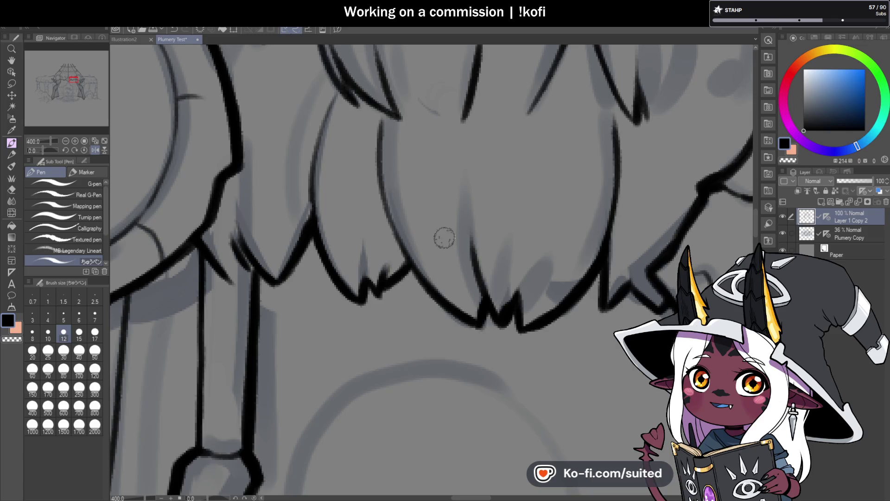
{"action": "scroll", "coordinate": [446, 212], "scroll_direction": "down", "scroll_amount": 4}
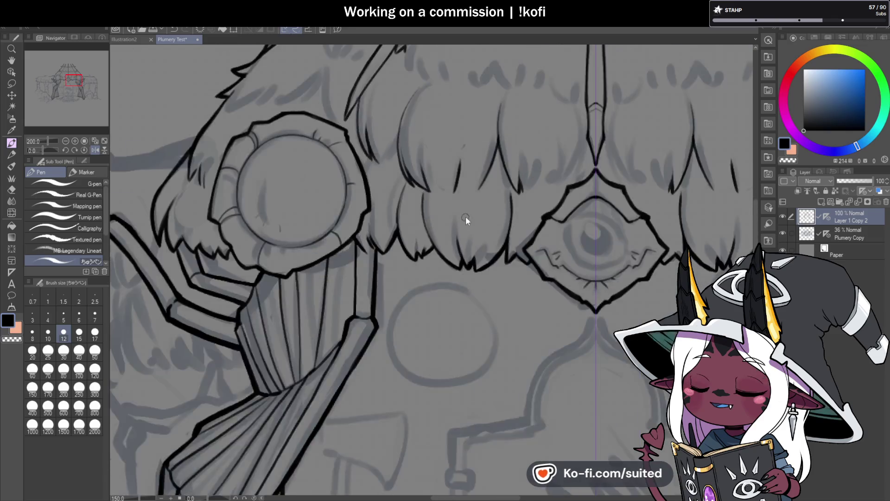
- Replace the jagged thatch edge above the left roundel with a smoother redrawn diagonal line
{"action": "scroll", "coordinate": [309, 144], "scroll_direction": "up", "scroll_amount": 4}
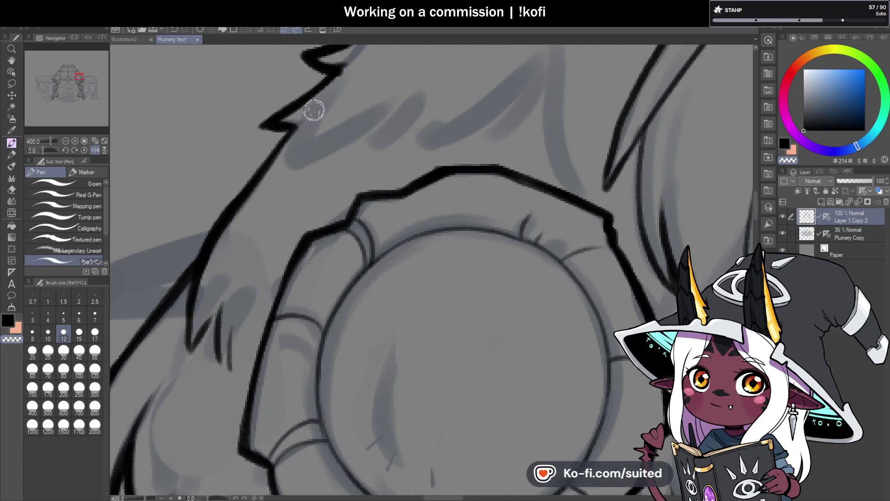
{"action": "key", "text": "ctrl+z"}
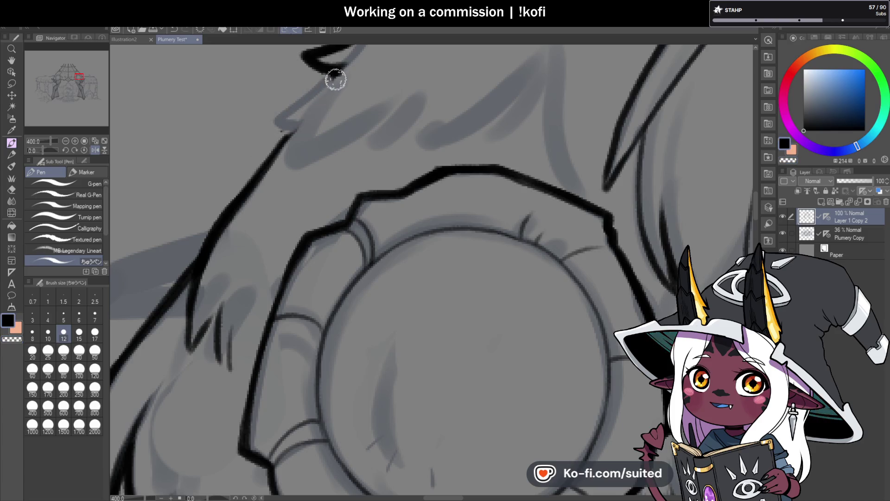
{"action": "left_click_drag", "start_coordinate": [334, 79], "coordinate": [277, 135]}
{"action": "left_click_drag", "start_coordinate": [312, 104], "coordinate": [280, 170]}
{"action": "key", "text": "ctrl+z"}
{"action": "key", "text": "ctrl+z"}
{"action": "mouse_move", "coordinate": [343, 72]}
{"action": "left_mouse_down"}
{"action": "mouse_move", "coordinate": [308, 111]}
{"action": "mouse_move", "coordinate": [278, 171]}
{"action": "mouse_move", "coordinate": [400, 105]}
{"action": "mouse_move", "coordinate": [357, 153]}
{"action": "mouse_move", "coordinate": [403, 131]}
{"action": "mouse_move", "coordinate": [382, 119]}
{"action": "mouse_move", "coordinate": [302, 159]}
{"action": "mouse_move", "coordinate": [324, 90]}
{"action": "left_mouse_up"}
{"action": "key", "text": "ctrl+z"}
{"action": "left_click_drag", "start_coordinate": [297, 158], "coordinate": [332, 77]}
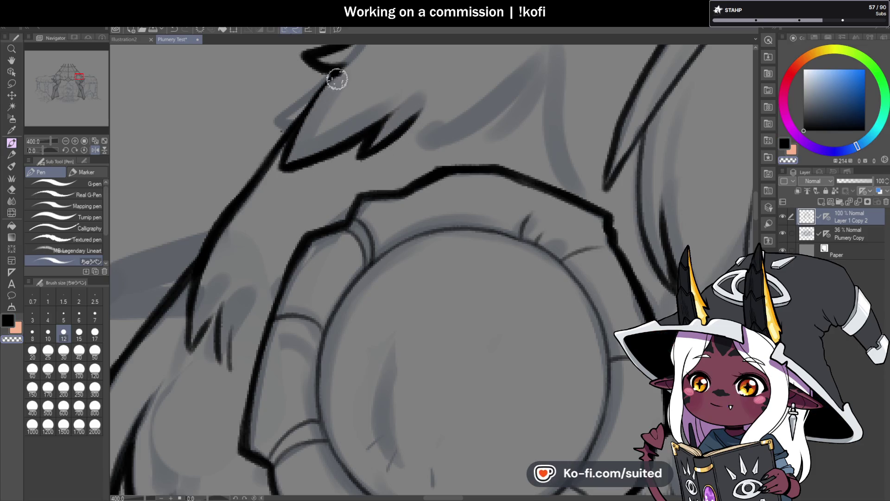
{"action": "scroll", "coordinate": [291, 148], "scroll_direction": "down", "scroll_amount": 5}
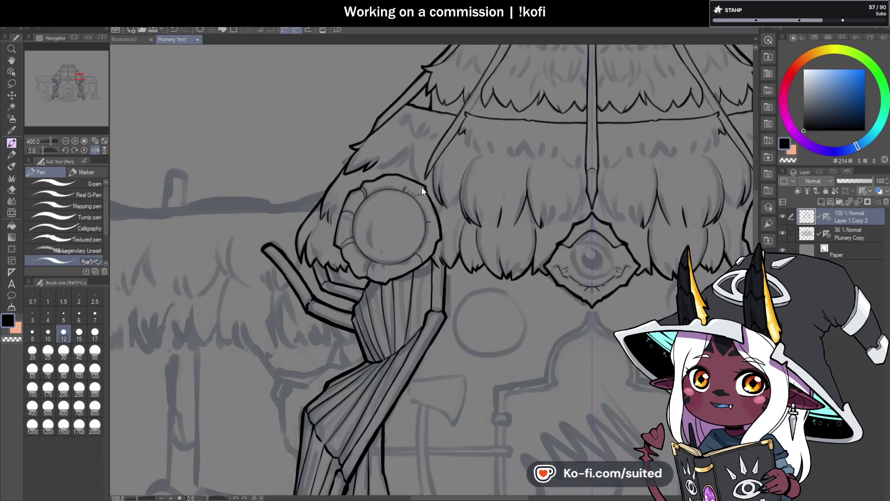
{"action": "scroll", "coordinate": [421, 186], "scroll_direction": "up", "scroll_amount": 5}
- Try a long diagonal thatch edge with a zigzag tuft, undoing each attempt
{"action": "left_click_drag", "start_coordinate": [348, 167], "coordinate": [477, 77]}
{"action": "key", "text": "ctrl+z"}
{"action": "key", "text": "ctrl+z"}
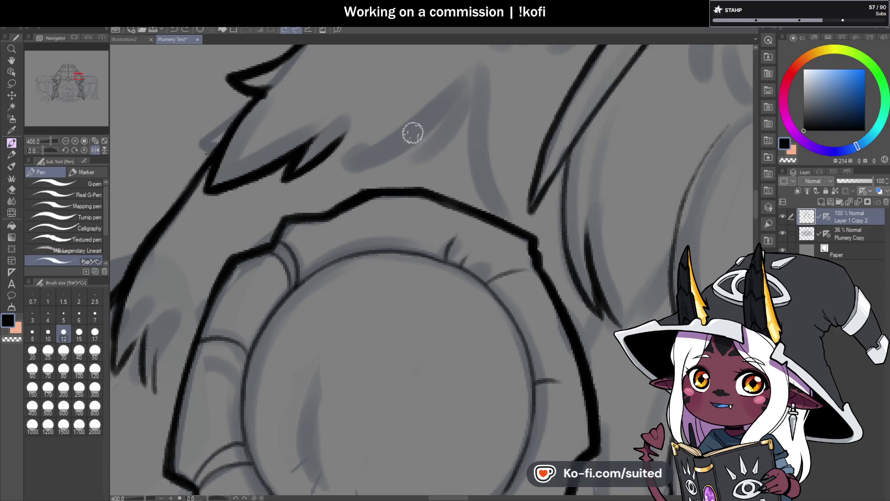
{"action": "left_click_drag", "start_coordinate": [352, 167], "coordinate": [465, 84]}
{"action": "key", "text": "ctrl+z"}
{"action": "mouse_move", "coordinate": [347, 172]}
{"action": "left_mouse_down"}
{"action": "mouse_move", "coordinate": [460, 86]}
{"action": "mouse_move", "coordinate": [419, 159]}
{"action": "mouse_move", "coordinate": [413, 284]}
{"action": "mouse_move", "coordinate": [398, 125]}
{"action": "left_mouse_up"}
{"action": "scroll", "coordinate": [410, 140], "scroll_direction": "down", "scroll_amount": 5}
{"action": "key", "text": "ctrl+z"}
{"action": "key", "text": "ctrl+z"}
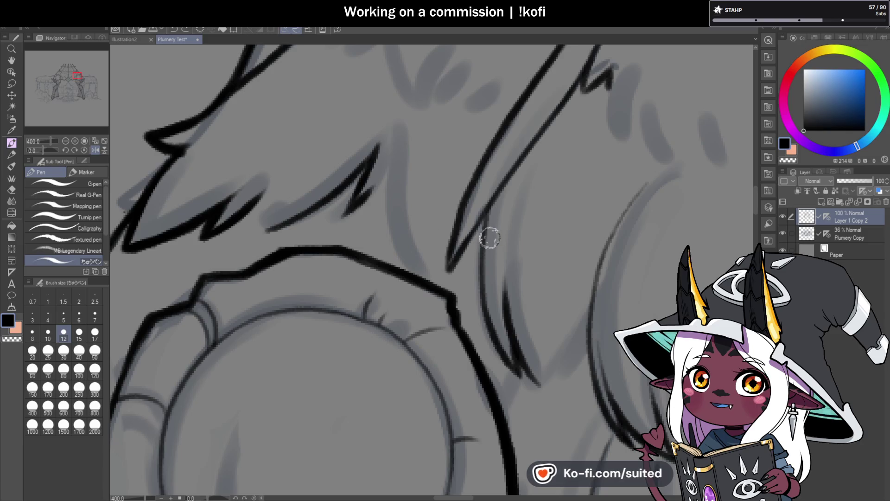
{"action": "scroll", "coordinate": [484, 204], "scroll_direction": "down", "scroll_amount": 3}
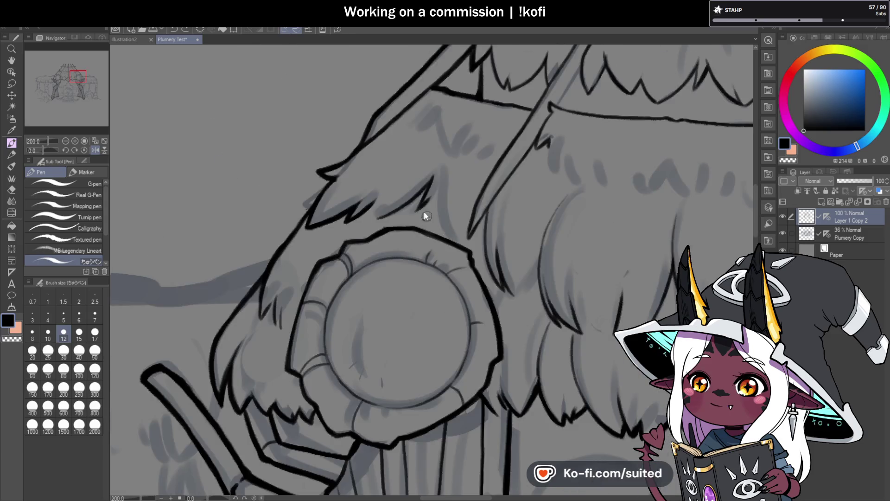
{"action": "scroll", "coordinate": [417, 184], "scroll_direction": "up", "scroll_amount": 5}
- Attempt a curved strand above the roundel, undoing both tries
{"action": "left_click_drag", "start_coordinate": [450, 165], "coordinate": [485, 276]}
{"action": "key", "text": "ctrl+z"}
{"action": "mouse_move", "coordinate": [452, 168]}
{"action": "left_mouse_down"}
{"action": "mouse_move", "coordinate": [521, 319]}
{"action": "mouse_move", "coordinate": [460, 150]}
{"action": "left_mouse_up"}
{"action": "key", "text": "ctrl+z"}
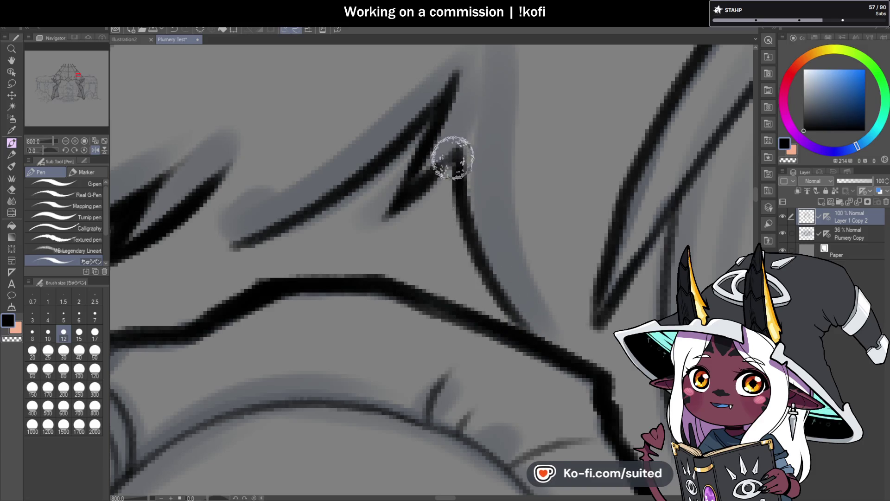
{"action": "scroll", "coordinate": [457, 152], "scroll_direction": "down", "scroll_amount": 7}
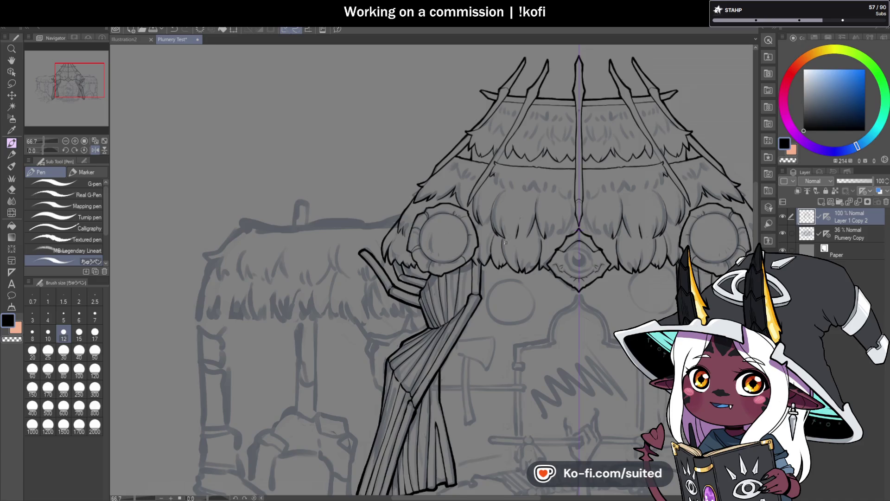
{"action": "scroll", "coordinate": [491, 226], "scroll_direction": "up", "scroll_amount": 5}
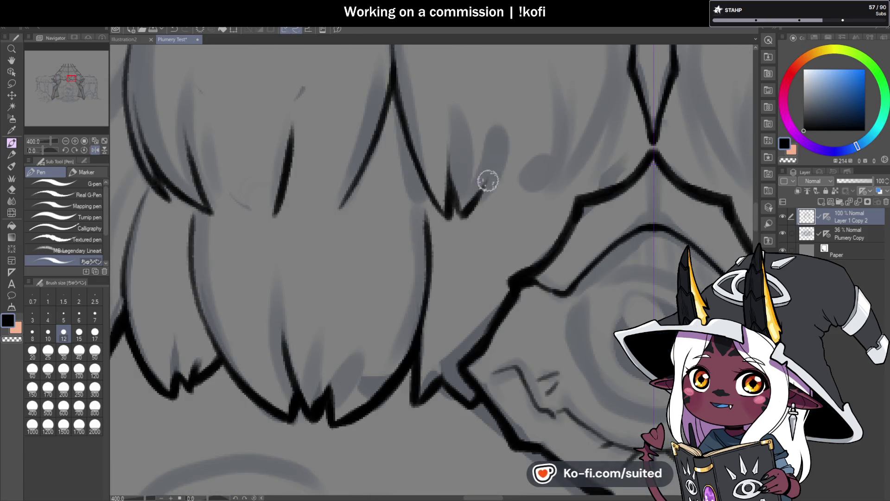
- Ink curved fringe strands and a short tick beside the eye emblem, reaching its upper-left outline
{"action": "left_click_drag", "start_coordinate": [463, 215], "coordinate": [505, 137]}
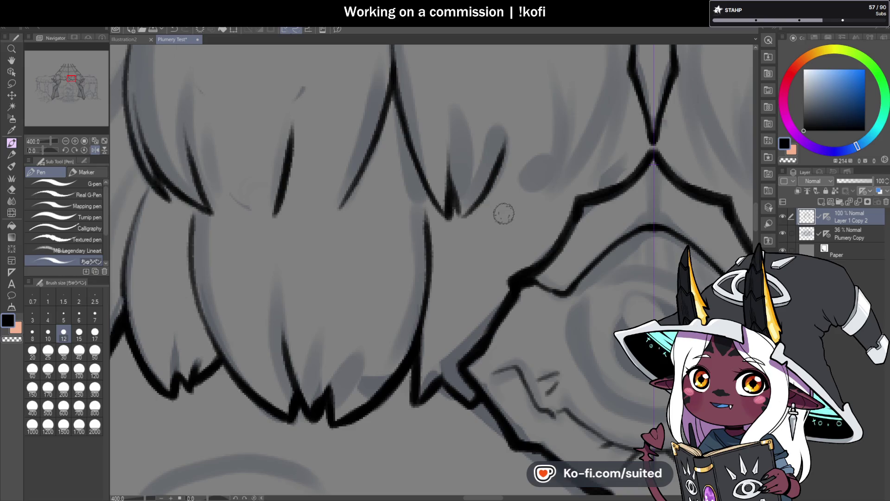
{"action": "scroll", "coordinate": [482, 206], "scroll_direction": "up", "scroll_amount": 3}
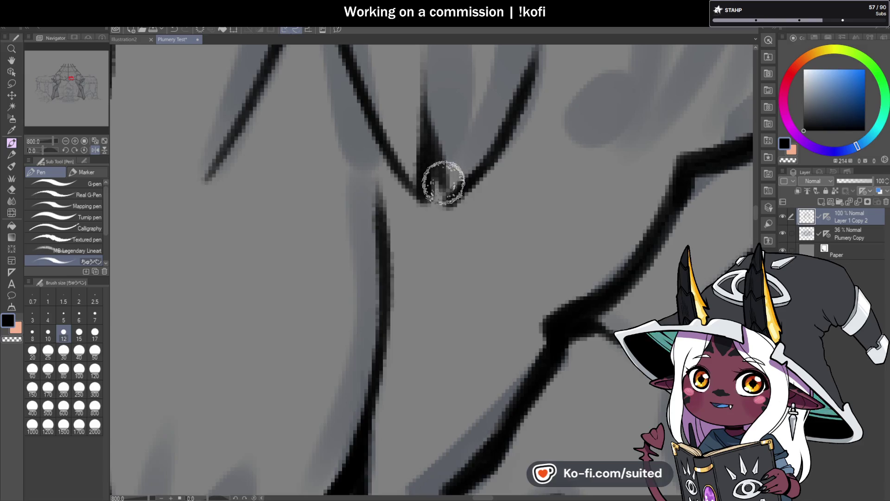
{"action": "scroll", "coordinate": [465, 253], "scroll_direction": "down", "scroll_amount": 5}
{"action": "scroll", "coordinate": [465, 252], "scroll_direction": "up", "scroll_amount": 2}
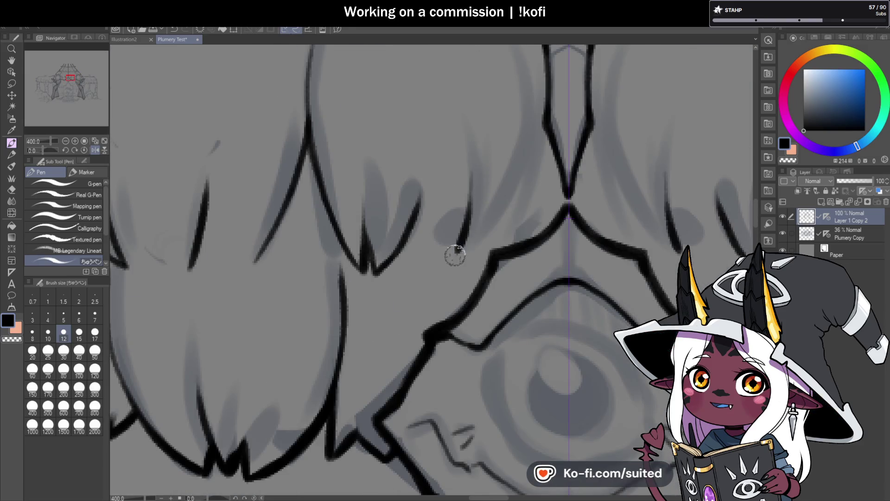
{"action": "mouse_move", "coordinate": [463, 250]}
{"action": "left_mouse_down"}
{"action": "mouse_move", "coordinate": [529, 146]}
{"action": "mouse_move", "coordinate": [516, 224]}
{"action": "mouse_move", "coordinate": [526, 141]}
{"action": "left_mouse_up"}
{"action": "left_click_drag", "start_coordinate": [465, 246], "coordinate": [469, 205]}
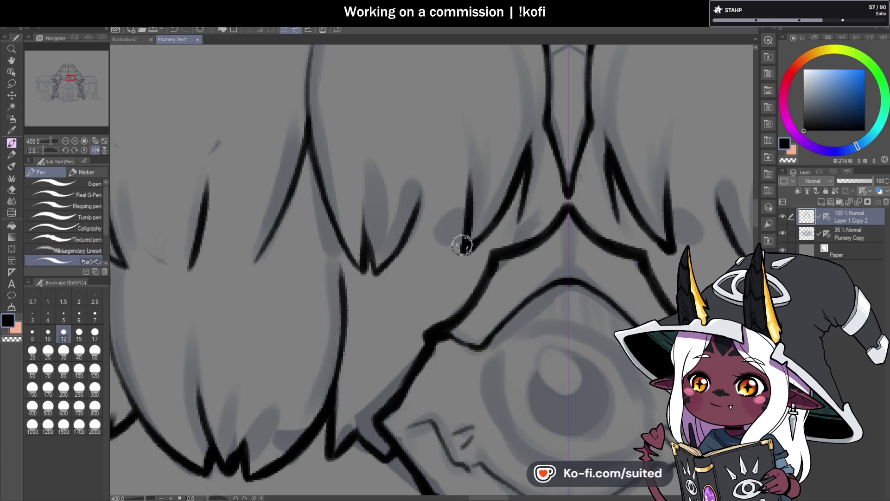
{"action": "scroll", "coordinate": [462, 249], "scroll_direction": "down", "scroll_amount": 5}
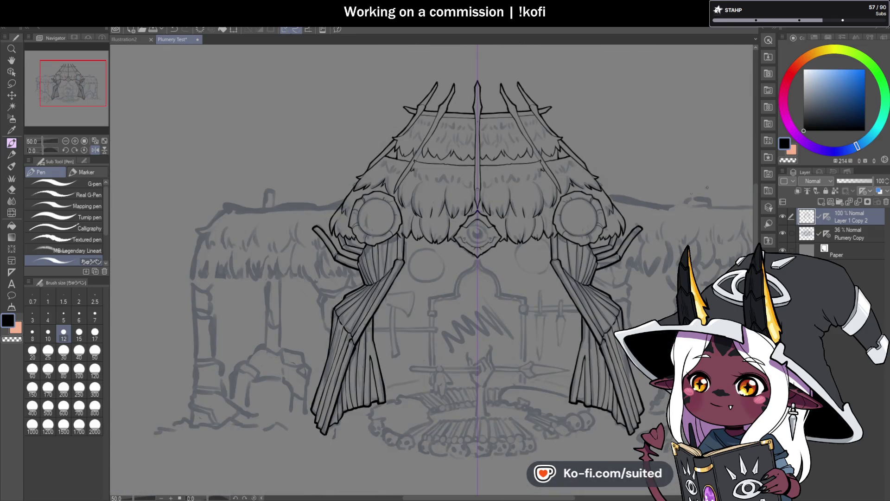
- Toggle the Plumery Copy sketch off and on to check lineart, then thicken the fringe line near the right roundel
{"action": "left_click", "coordinate": [782, 233]}
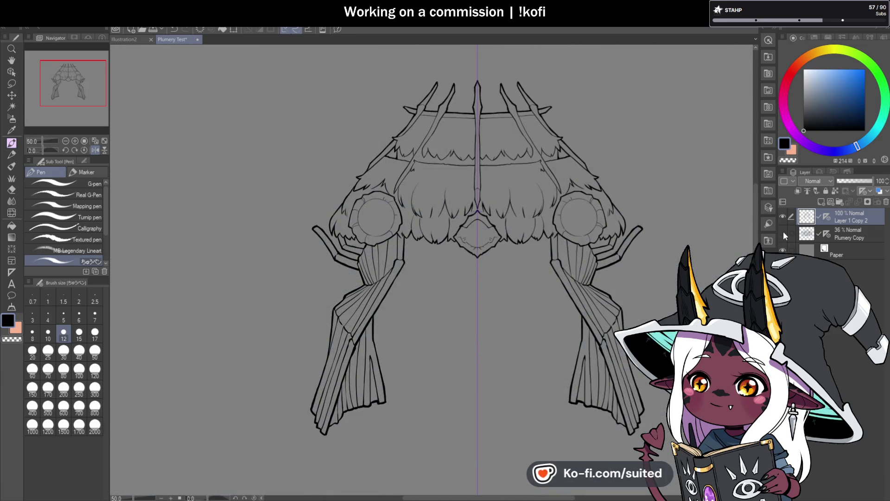
{"action": "left_click", "coordinate": [782, 232]}
{"action": "scroll", "coordinate": [399, 168], "scroll_direction": "up", "scroll_amount": 1}
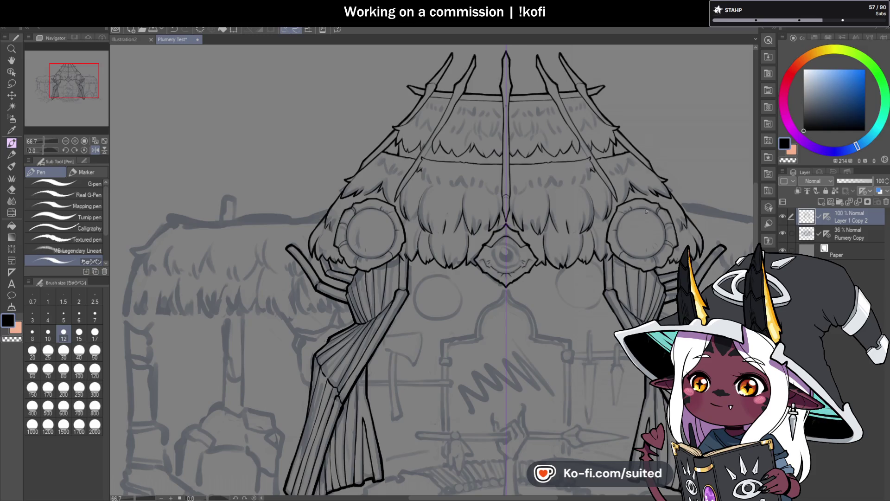
{"action": "scroll", "coordinate": [645, 212], "scroll_direction": "up", "scroll_amount": 8}
{"action": "mouse_move", "coordinate": [598, 214]}
{"action": "left_mouse_down"}
{"action": "mouse_move", "coordinate": [629, 123]}
{"action": "mouse_move", "coordinate": [602, 156]}
{"action": "left_mouse_up"}
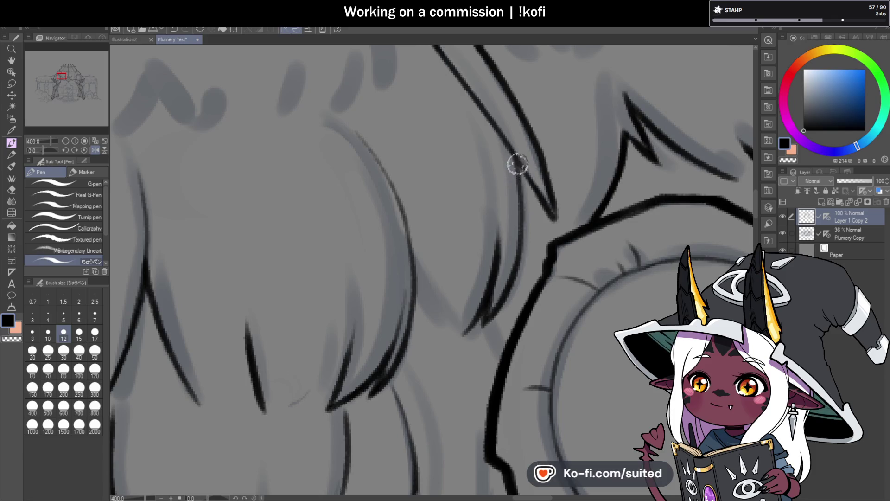
- Darken and thicken a hanging thatch tuft line and ink a new line along a tuft
{"action": "left_click_drag", "start_coordinate": [517, 212], "coordinate": [471, 266]}
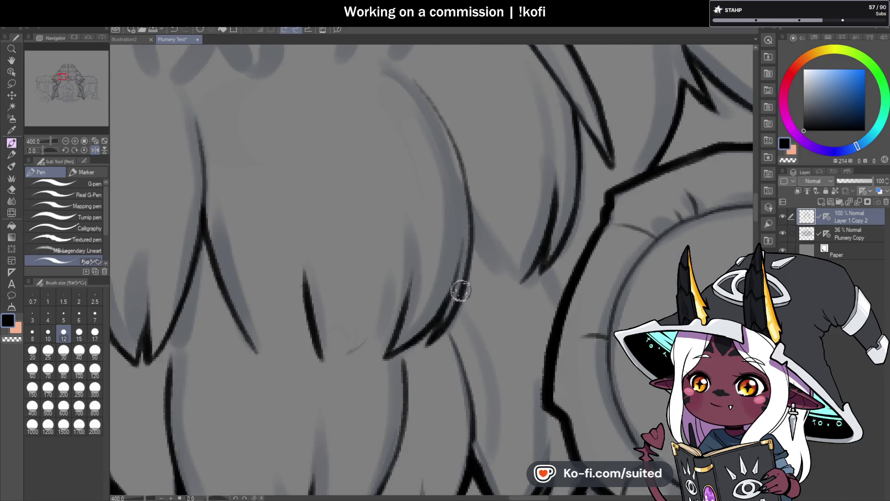
{"action": "scroll", "coordinate": [496, 200], "scroll_direction": "down", "scroll_amount": 6}
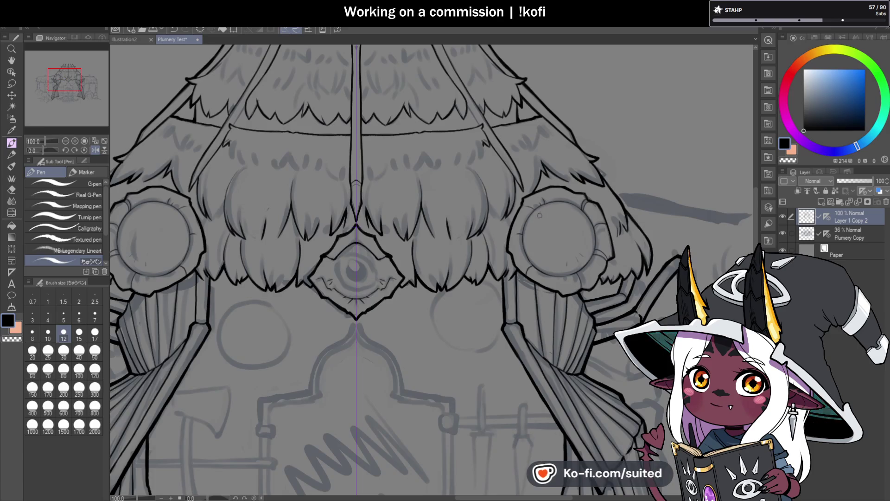
{"action": "scroll", "coordinate": [453, 246], "scroll_direction": "up", "scroll_amount": 1}
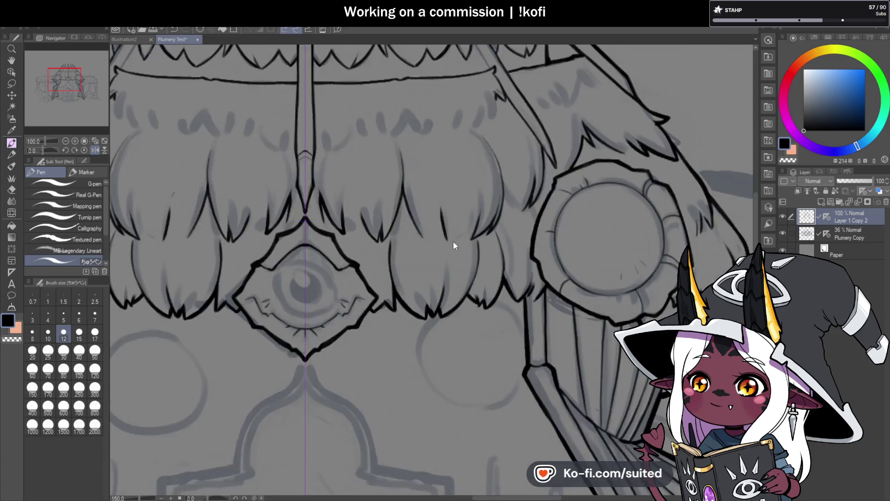
{"action": "scroll", "coordinate": [454, 245], "scroll_direction": "up", "scroll_amount": 3}
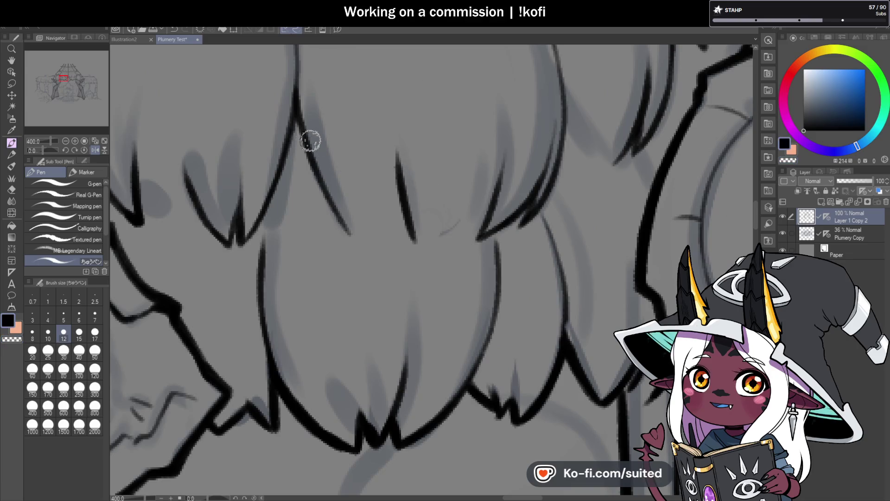
{"action": "left_click_drag", "start_coordinate": [296, 115], "coordinate": [240, 234]}
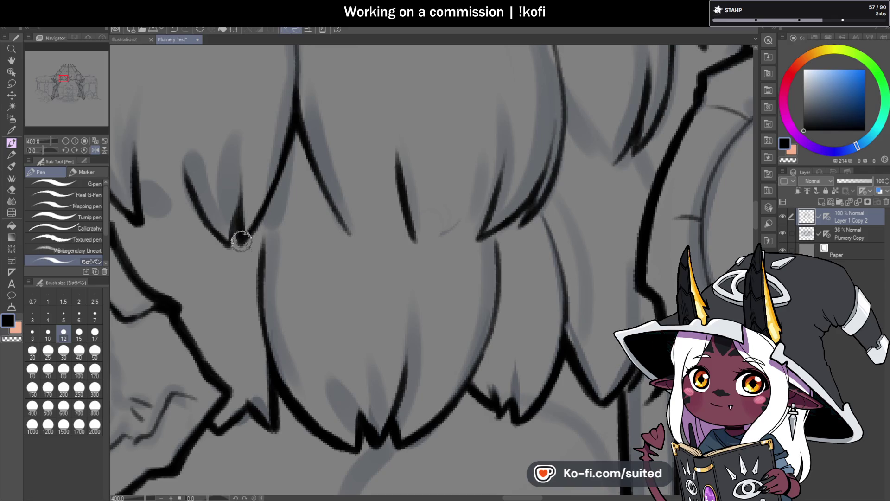
{"action": "scroll", "coordinate": [296, 171], "scroll_direction": "down", "scroll_amount": 5}
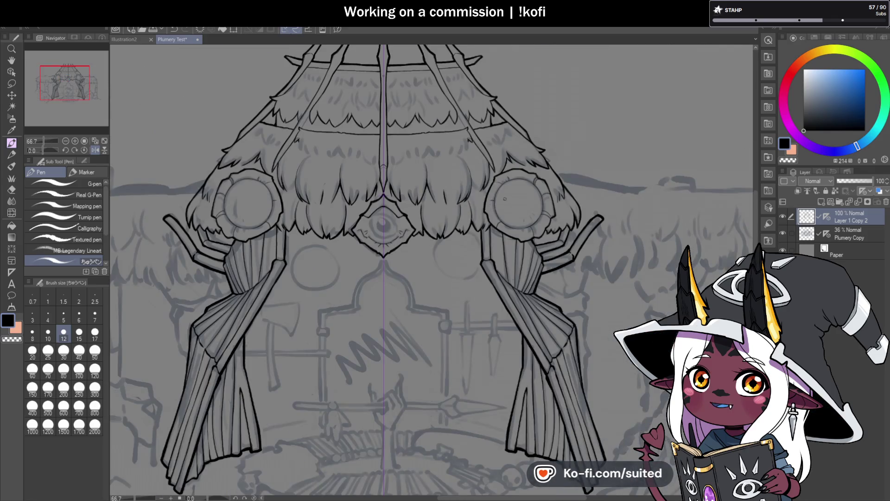
{"action": "scroll", "coordinate": [405, 198], "scroll_direction": "up", "scroll_amount": 5}
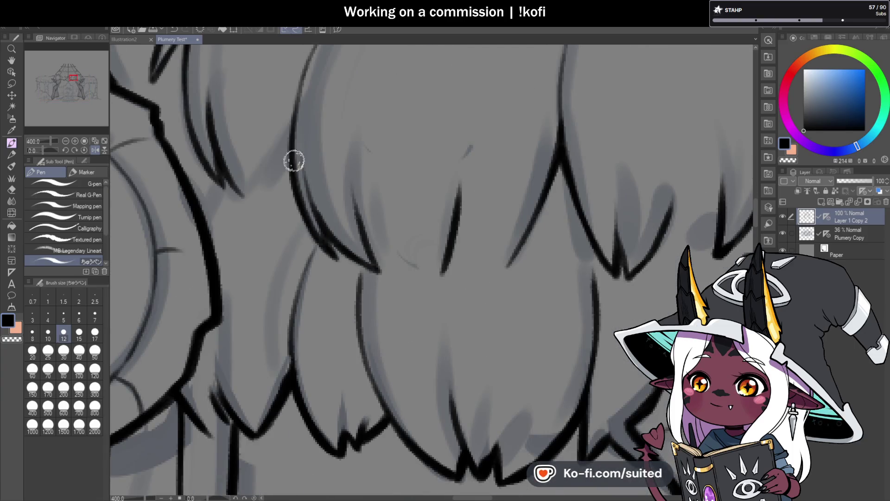
{"action": "left_click_drag", "start_coordinate": [310, 252], "coordinate": [296, 296]}
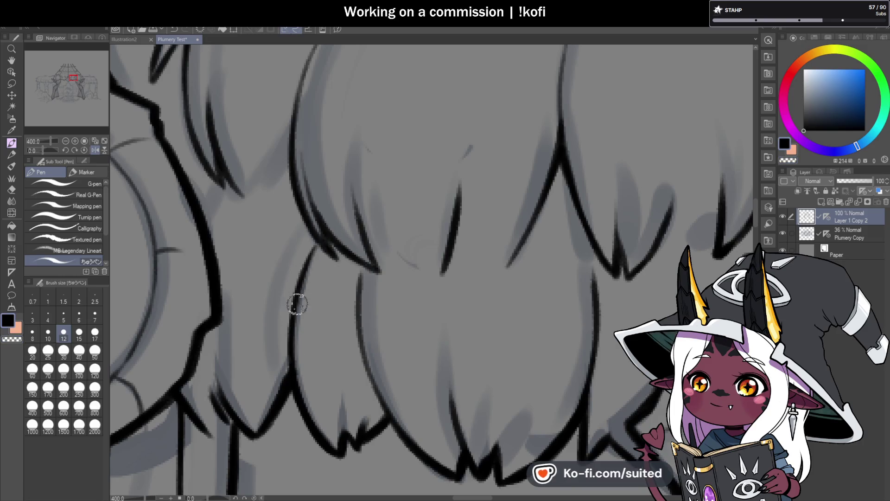
- Add a short ink stroke beside the eye emblem
{"action": "scroll", "coordinate": [392, 245], "scroll_direction": "down", "scroll_amount": 2}
{"action": "scroll", "coordinate": [393, 245], "scroll_direction": "down", "scroll_amount": 2}
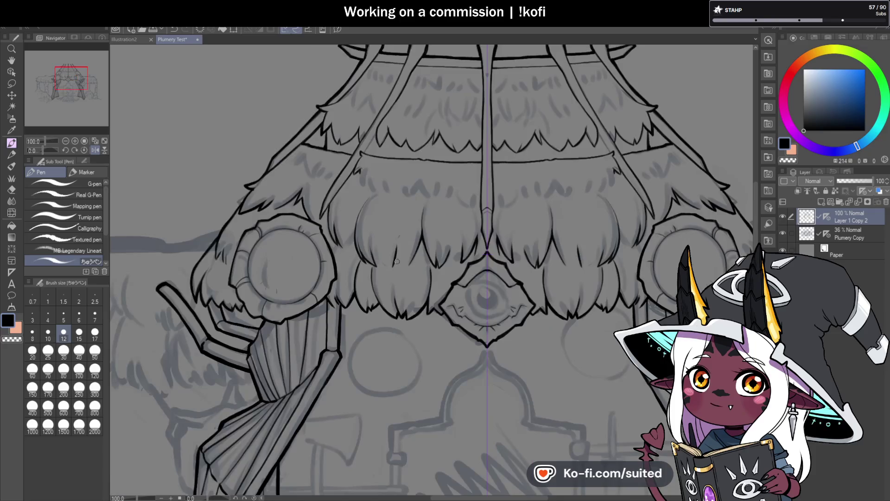
{"action": "scroll", "coordinate": [579, 264], "scroll_direction": "up", "scroll_amount": 4}
{"action": "mouse_move", "coordinate": [563, 231]}
{"action": "left_mouse_down"}
{"action": "mouse_move", "coordinate": [563, 219]}
{"action": "mouse_move", "coordinate": [593, 201]}
{"action": "left_mouse_up"}
{"action": "scroll", "coordinate": [493, 236], "scroll_direction": "down", "scroll_amount": 6}
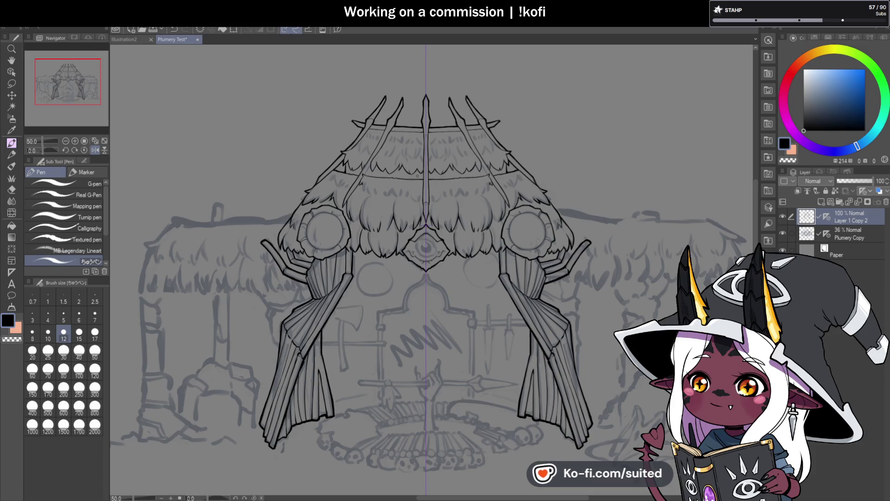
- Add short fur strokes near the right medallion, a thin fringe stroke, and a small spike in the notched fringe
{"action": "scroll", "coordinate": [565, 237], "scroll_direction": "up", "scroll_amount": 5}
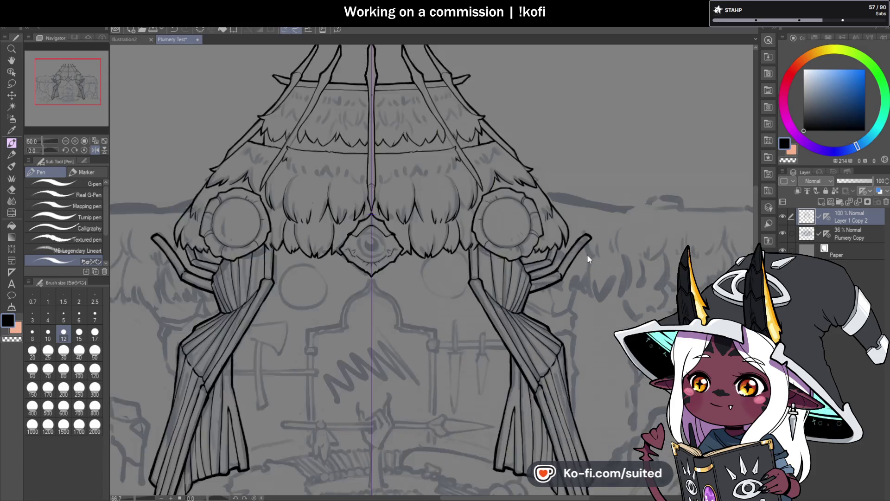
{"action": "scroll", "coordinate": [542, 184], "scroll_direction": "up", "scroll_amount": 3}
{"action": "mouse_move", "coordinate": [508, 260]}
{"action": "left_mouse_down"}
{"action": "mouse_move", "coordinate": [510, 210]}
{"action": "mouse_move", "coordinate": [502, 264]}
{"action": "mouse_move", "coordinate": [496, 218]}
{"action": "left_mouse_up"}
{"action": "scroll", "coordinate": [533, 208], "scroll_direction": "down", "scroll_amount": 4}
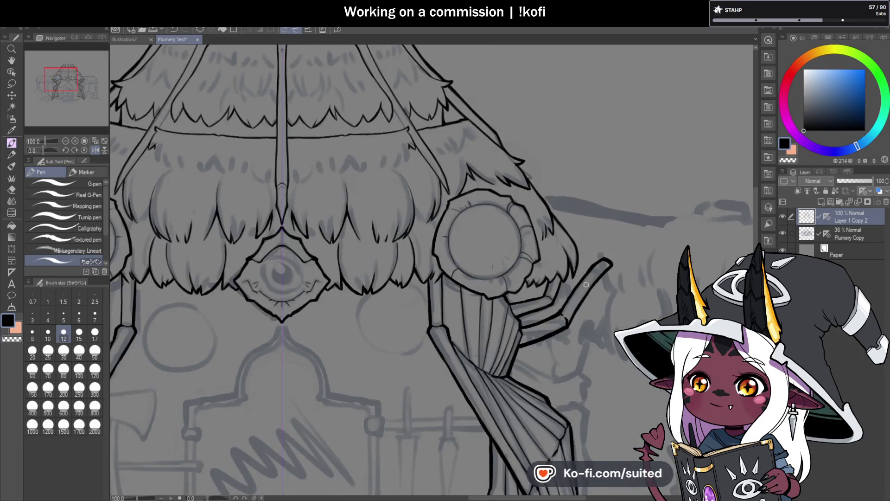
{"action": "scroll", "coordinate": [429, 289], "scroll_direction": "up", "scroll_amount": 4}
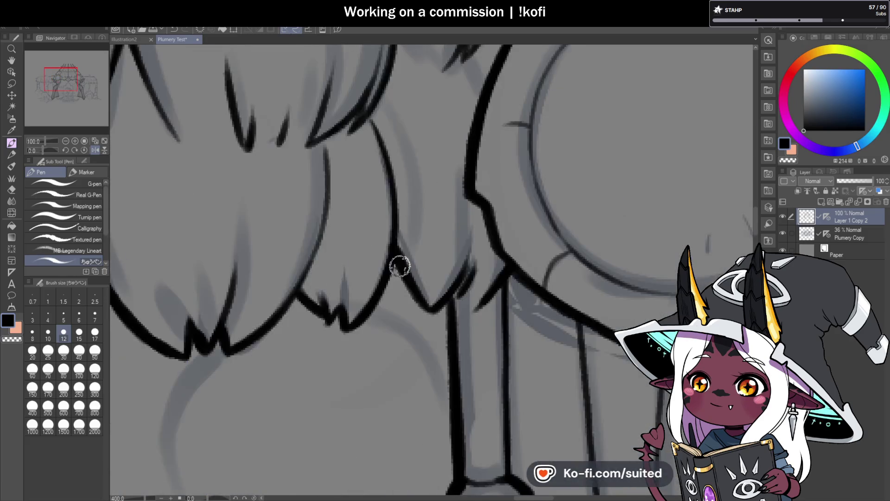
{"action": "left_click_drag", "start_coordinate": [342, 307], "coordinate": [341, 291]}
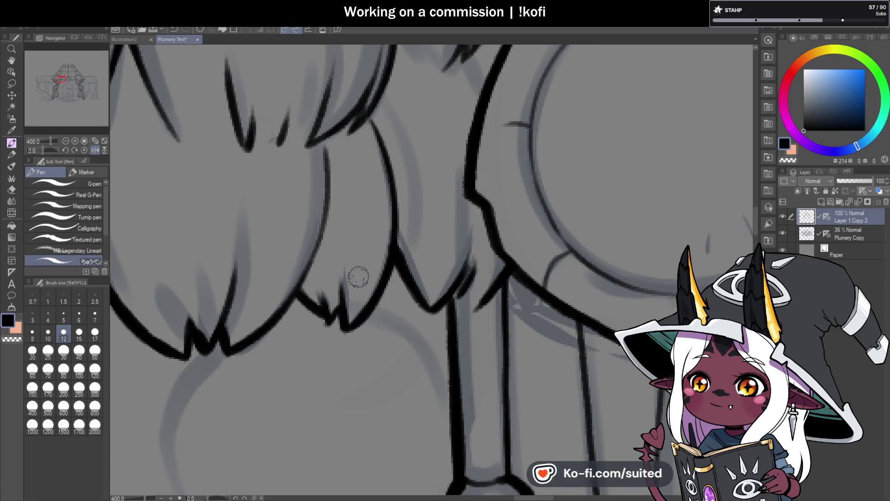
{"action": "scroll", "coordinate": [417, 269], "scroll_direction": "up", "scroll_amount": 2}
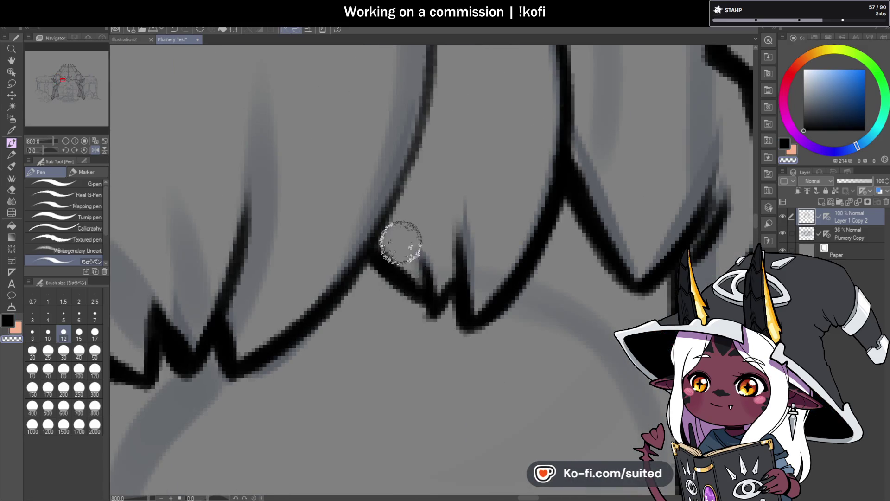
{"action": "left_click_drag", "start_coordinate": [429, 297], "coordinate": [420, 248]}
{"action": "scroll", "coordinate": [417, 282], "scroll_direction": "down", "scroll_amount": 10}
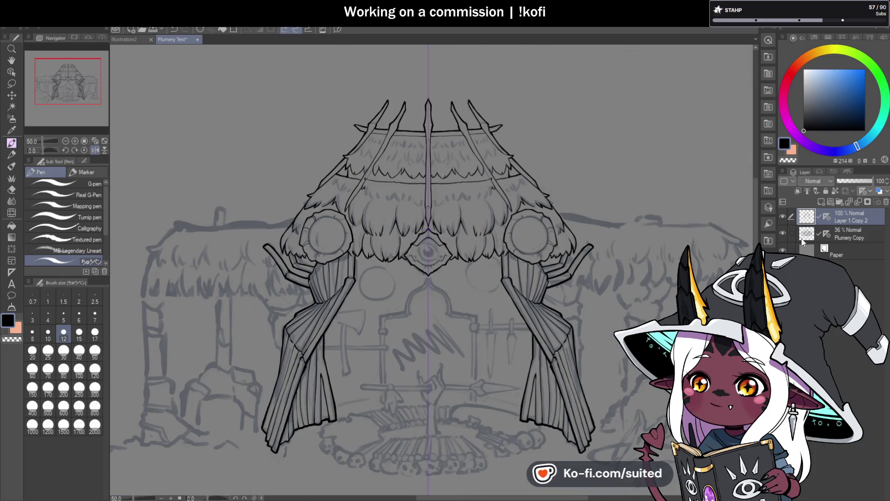
{"action": "left_click", "coordinate": [782, 232]}
{"action": "scroll", "coordinate": [503, 279], "scroll_direction": "down", "scroll_amount": 1}
{"action": "scroll", "coordinate": [502, 282], "scroll_direction": "down", "scroll_amount": 1}
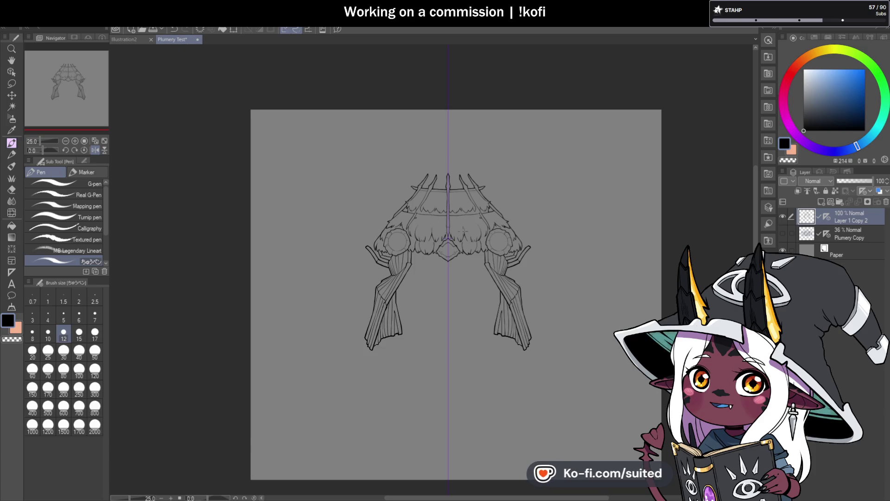
{"action": "scroll", "coordinate": [453, 275], "scroll_direction": "up", "scroll_amount": 2}
{"action": "left_click", "coordinate": [783, 233]}
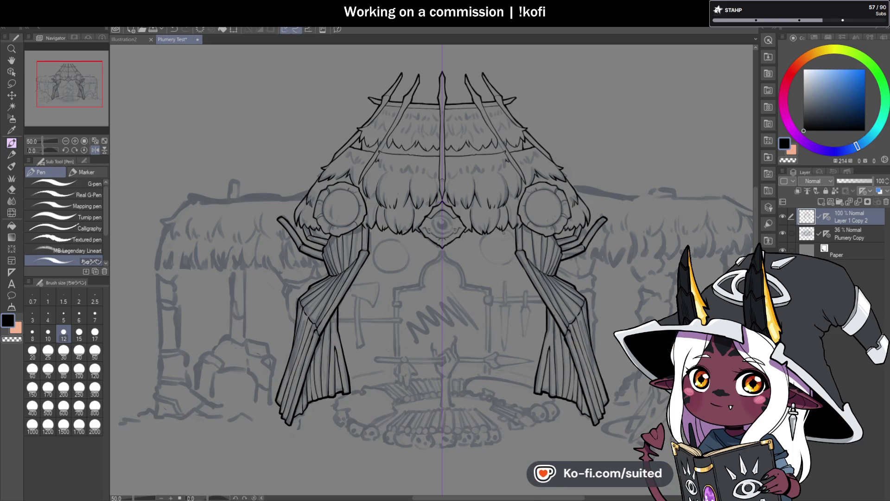
{"action": "scroll", "coordinate": [445, 185], "scroll_direction": "down", "scroll_amount": 1}
{"action": "scroll", "coordinate": [410, 208], "scroll_direction": "up", "scroll_amount": 5}
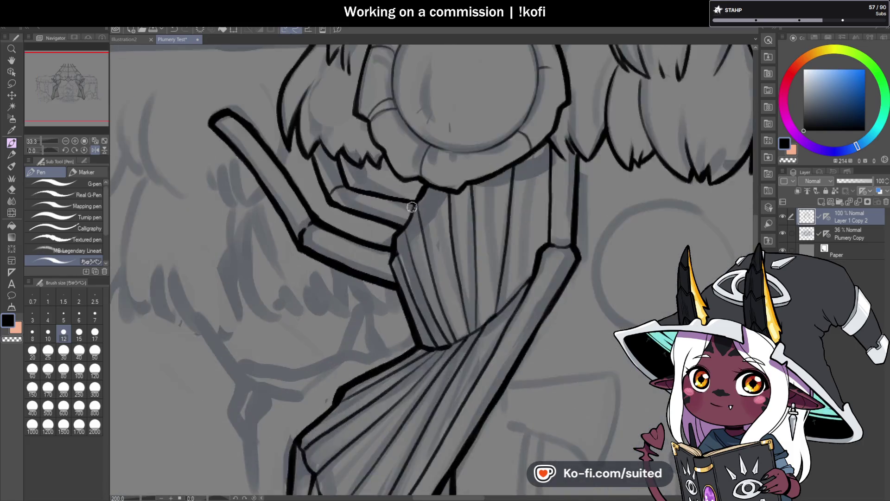
- Thicken the left curtain's outer edge with a bold ink stroke
{"action": "scroll", "coordinate": [411, 207], "scroll_direction": "up", "scroll_amount": 2}
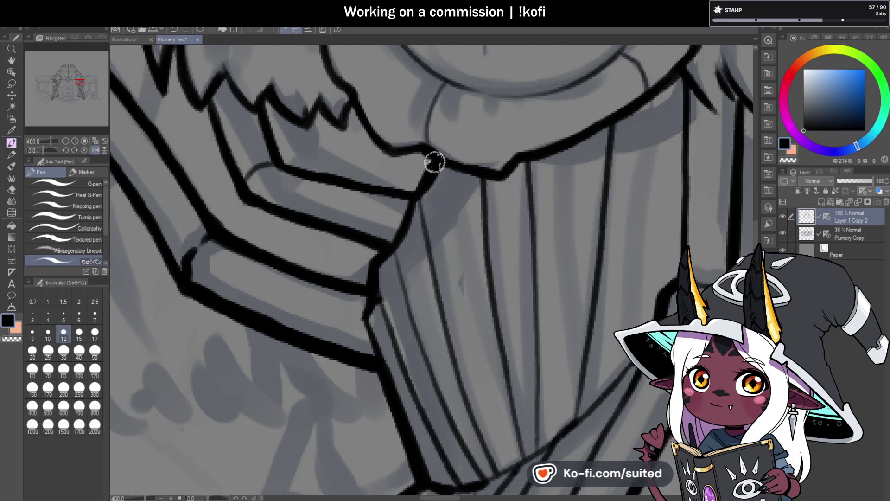
{"action": "scroll", "coordinate": [434, 162], "scroll_direction": "down", "scroll_amount": 2}
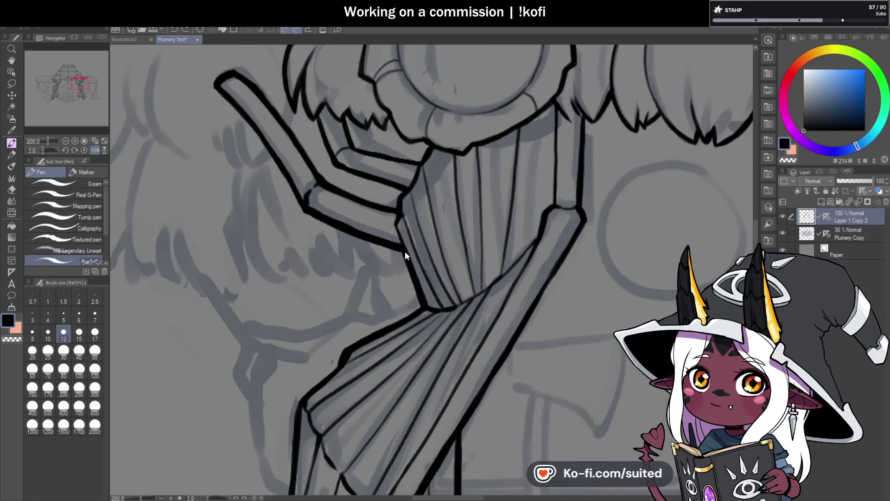
{"action": "scroll", "coordinate": [422, 308], "scroll_direction": "down", "scroll_amount": 3}
{"action": "scroll", "coordinate": [428, 239], "scroll_direction": "up", "scroll_amount": 3}
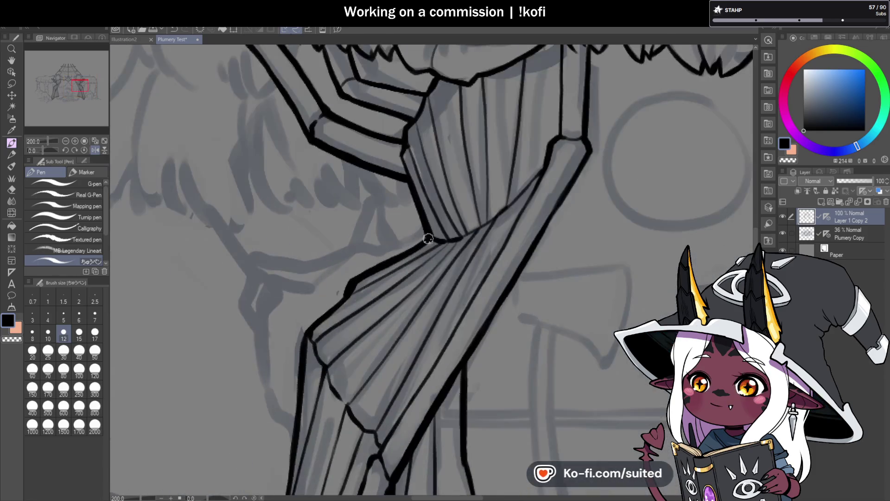
{"action": "scroll", "coordinate": [357, 277], "scroll_direction": "down", "scroll_amount": 3}
{"action": "scroll", "coordinate": [358, 264], "scroll_direction": "up", "scroll_amount": 3}
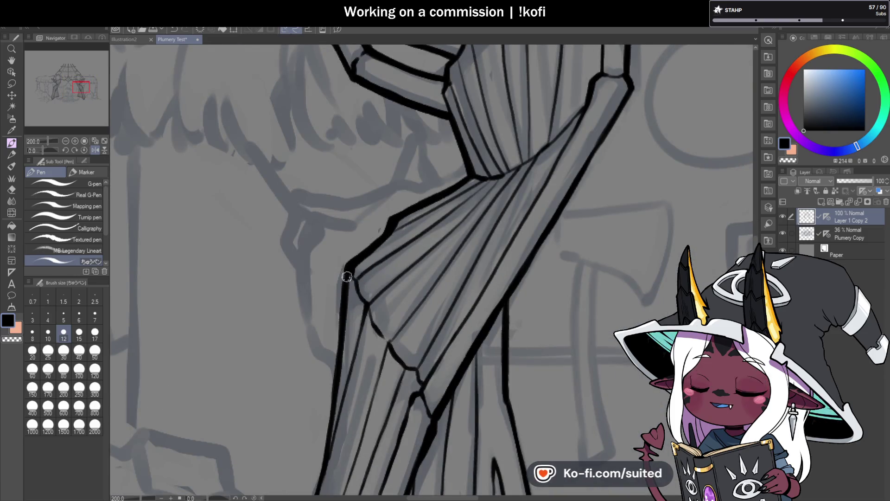
{"action": "scroll", "coordinate": [379, 262], "scroll_direction": "down", "scroll_amount": 1}
{"action": "scroll", "coordinate": [379, 262], "scroll_direction": "down", "scroll_amount": 1}
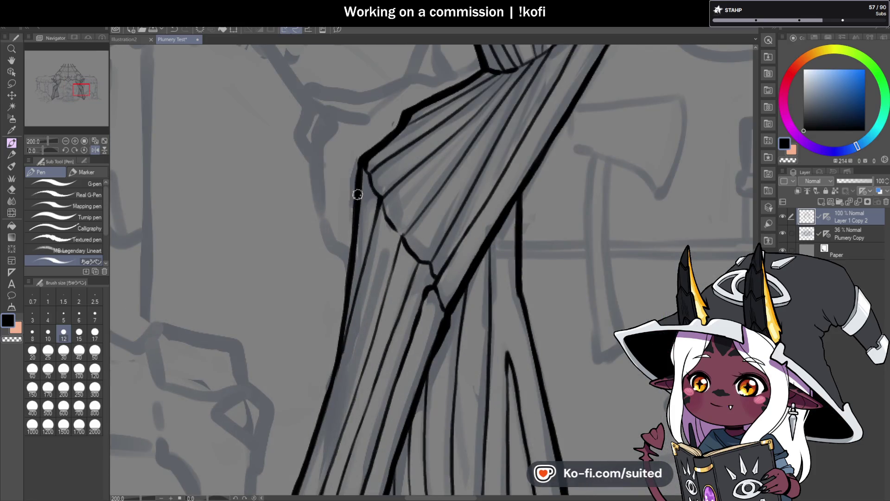
{"action": "scroll", "coordinate": [385, 175], "scroll_direction": "down", "scroll_amount": 3}
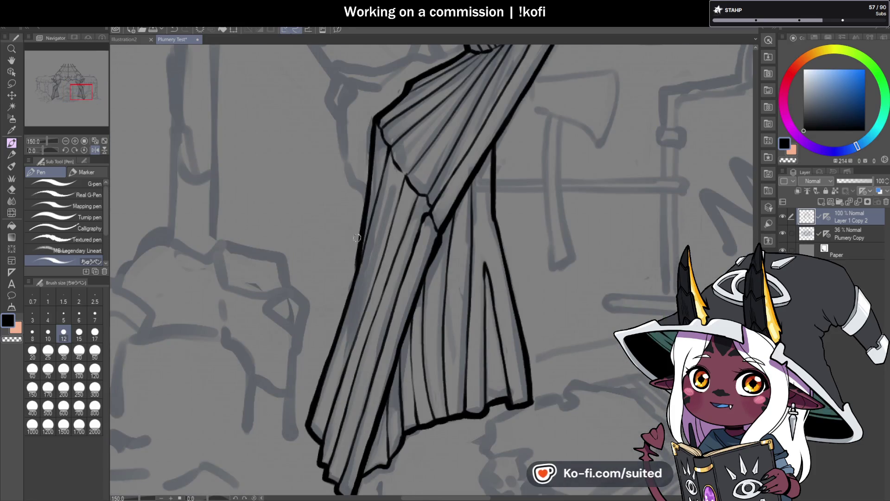
{"action": "scroll", "coordinate": [346, 292], "scroll_direction": "down", "scroll_amount": 5}
{"action": "scroll", "coordinate": [386, 185], "scroll_direction": "up", "scroll_amount": 5}
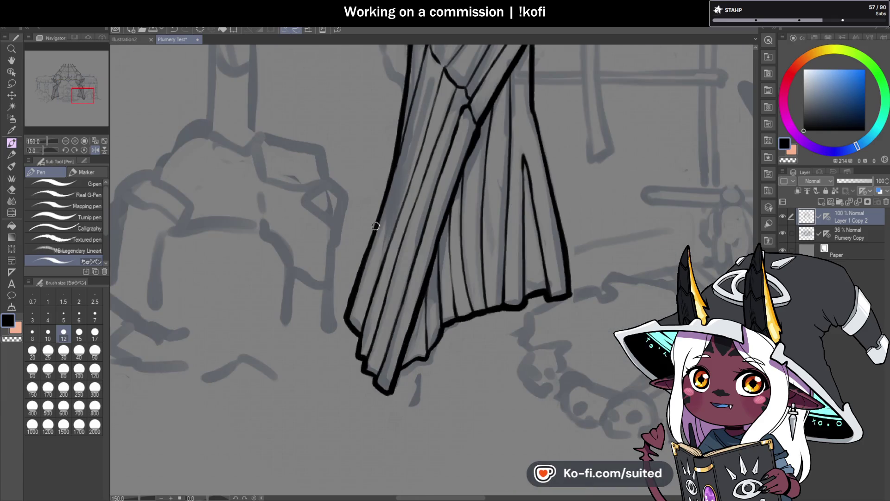
{"action": "left_click_drag", "start_coordinate": [372, 229], "coordinate": [346, 317]}
- Darken the outline at the right curtain's arm joint
{"action": "scroll", "coordinate": [364, 307], "scroll_direction": "down", "scroll_amount": 6}
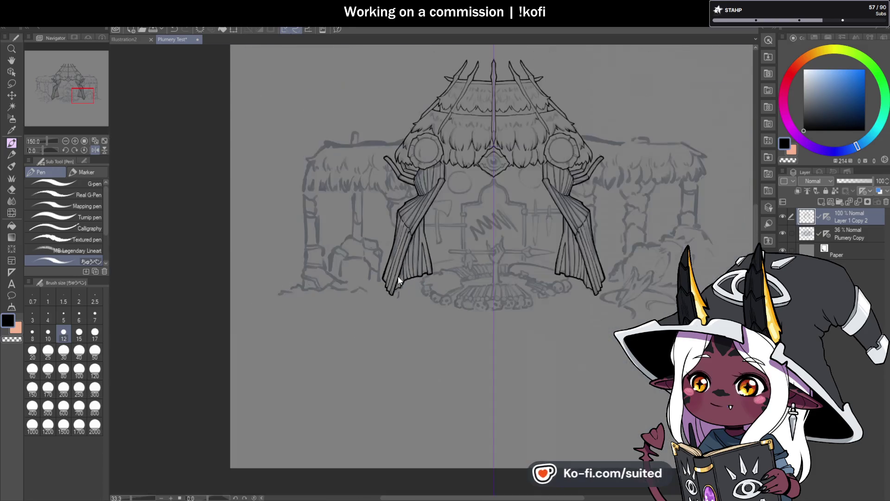
{"action": "scroll", "coordinate": [606, 171], "scroll_direction": "up", "scroll_amount": 2}
{"action": "scroll", "coordinate": [606, 172], "scroll_direction": "up", "scroll_amount": 5}
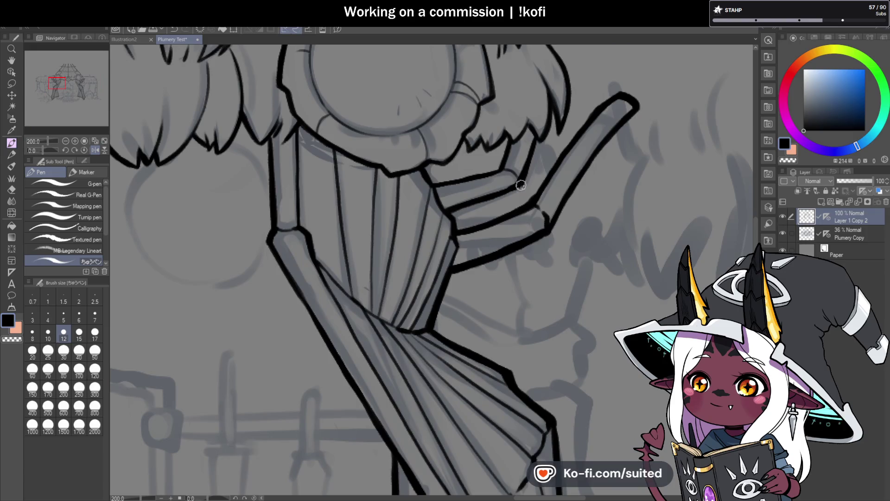
{"action": "left_click_drag", "start_coordinate": [530, 155], "coordinate": [516, 183]}
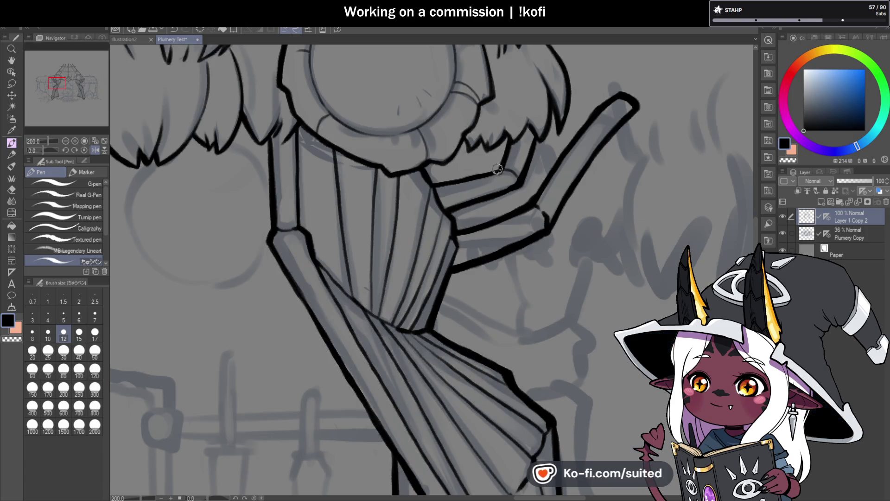